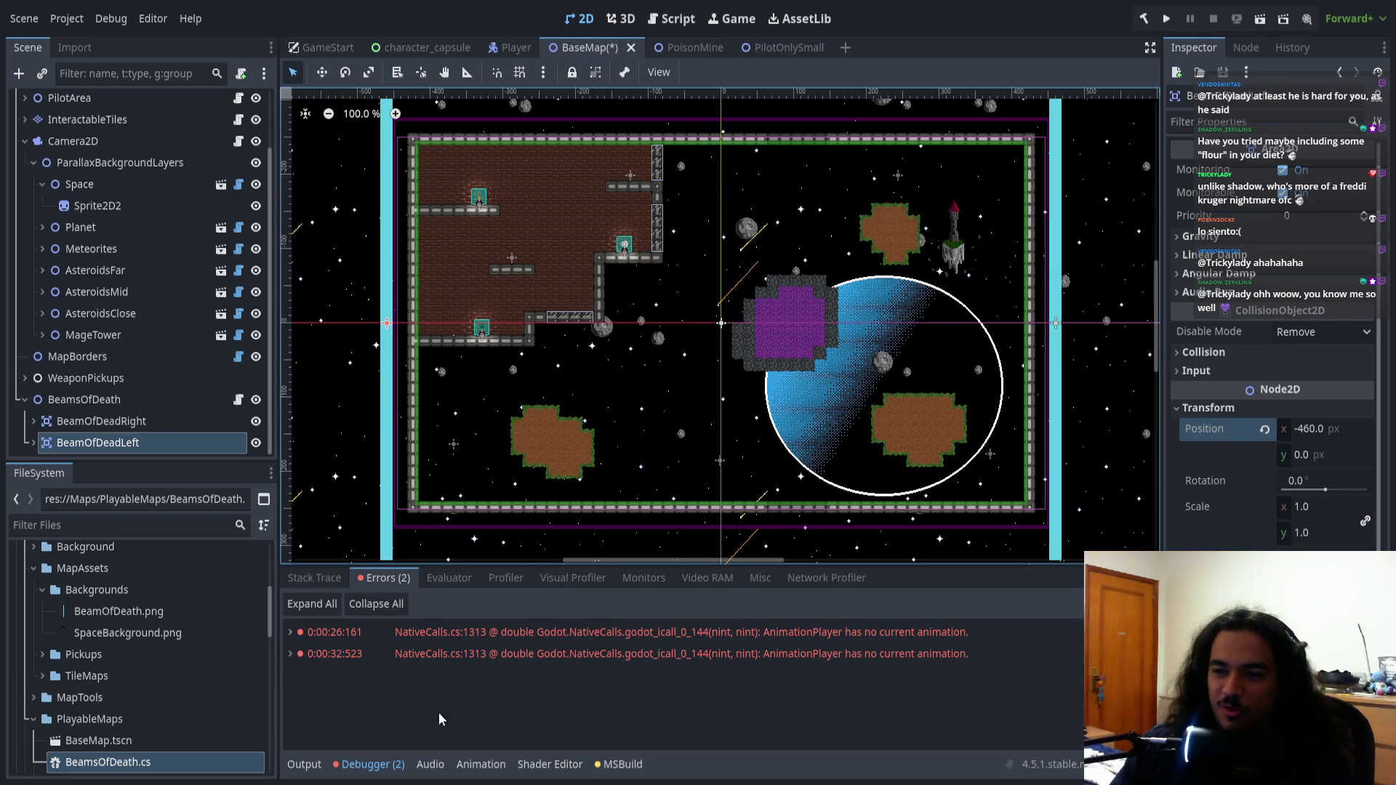
Clear the two AnimationPlayer errors from the debugger's Errors list
click(1120, 603)
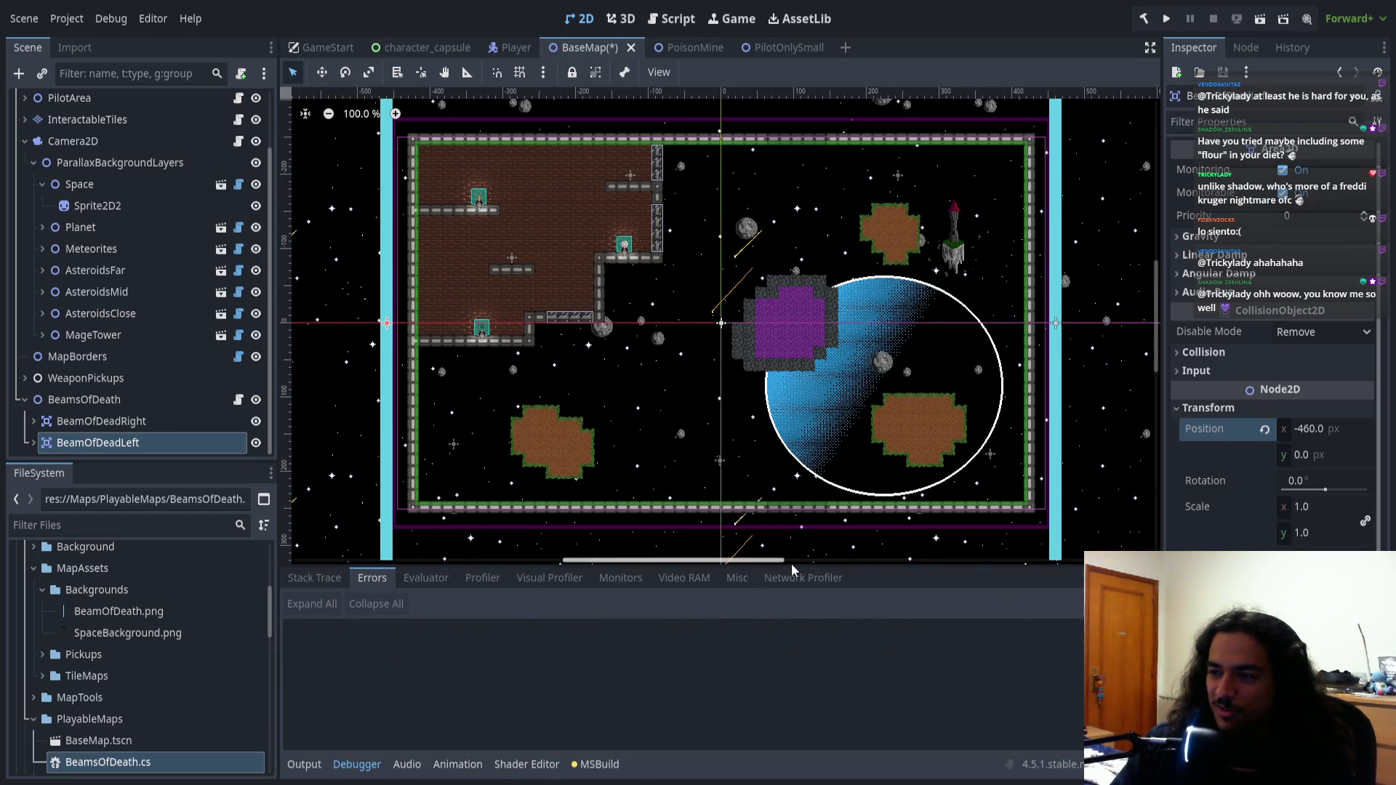
drag(586, 512, 562, 511)
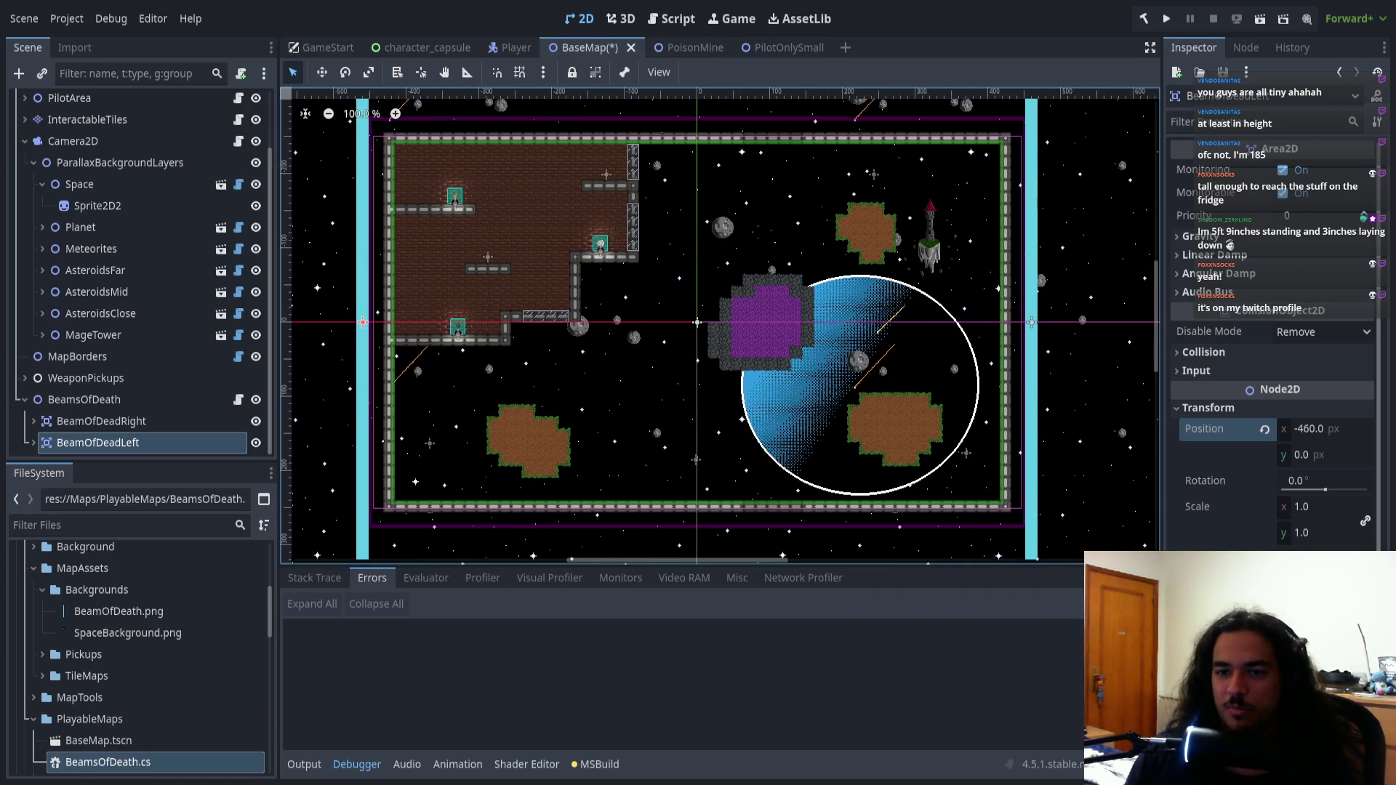
key(alt+Tab)
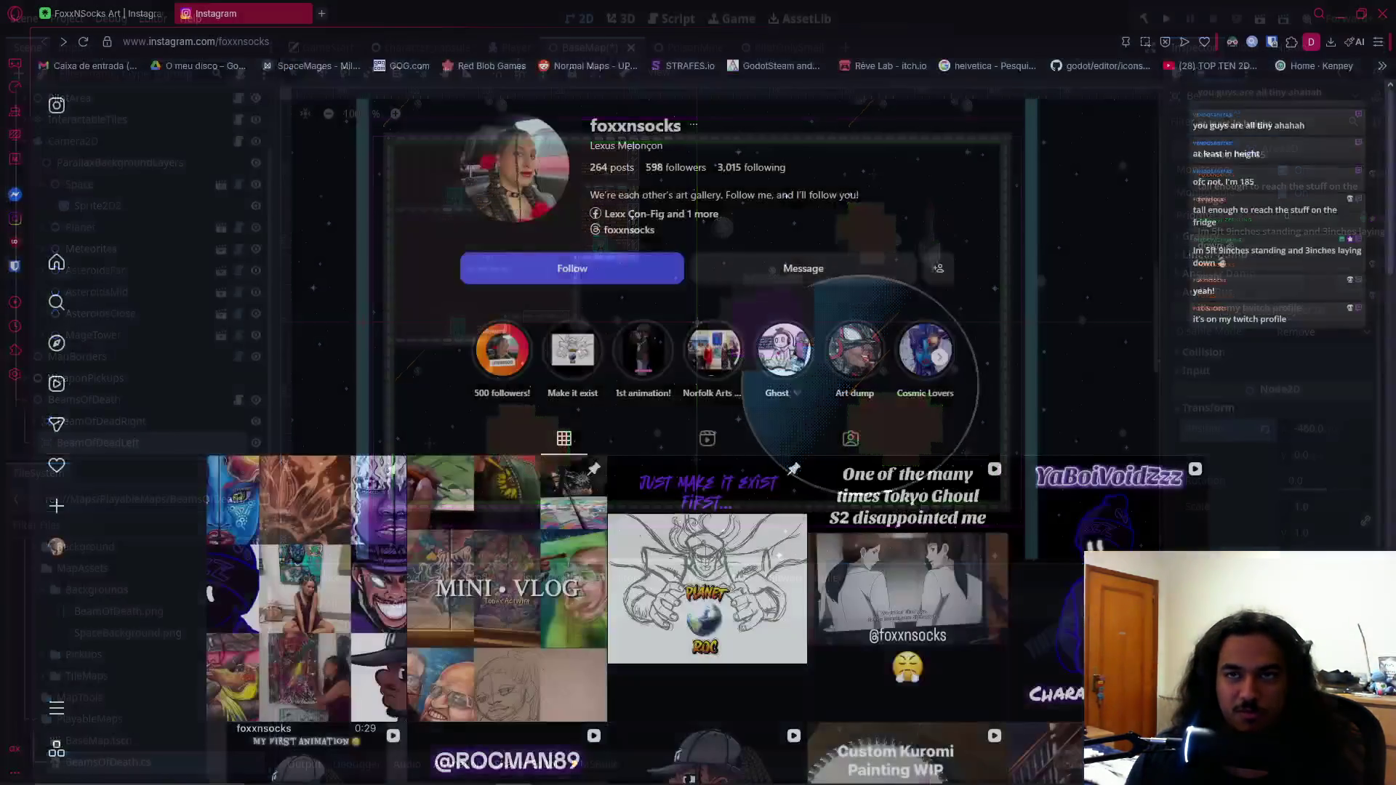
Open the first post on the artist's Instagram profile grid, then return to Godot
scroll(361, 437, down, 2)
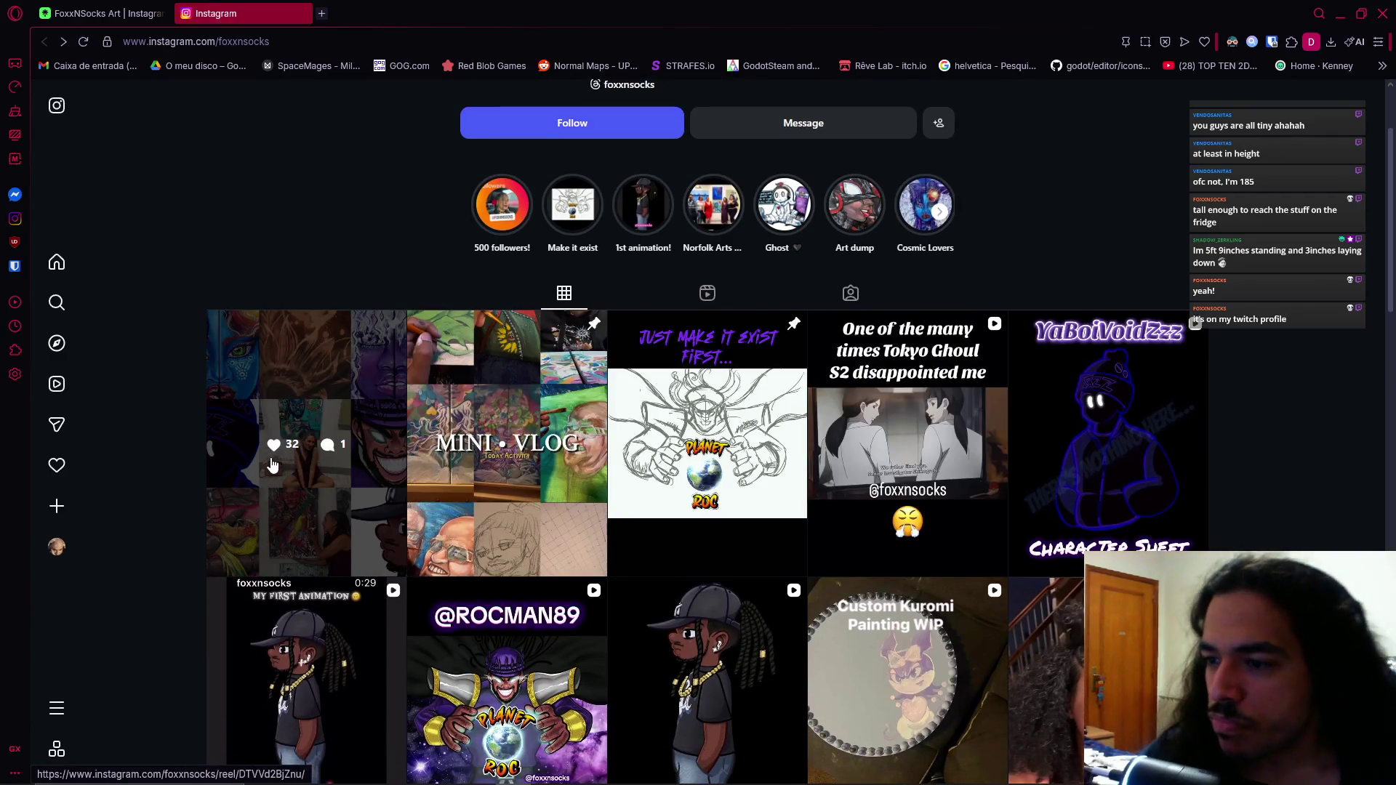
click(293, 463)
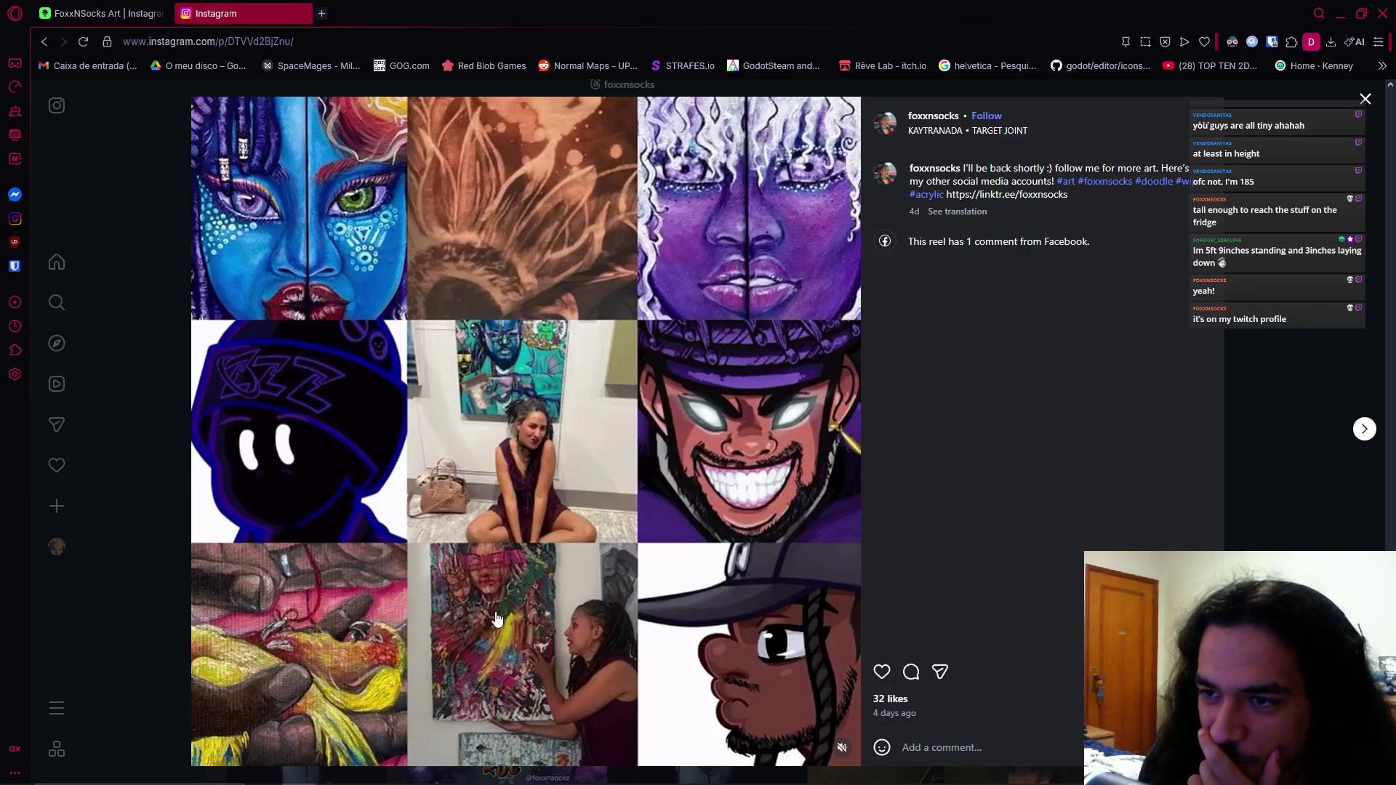
mouse_move(450, 749)
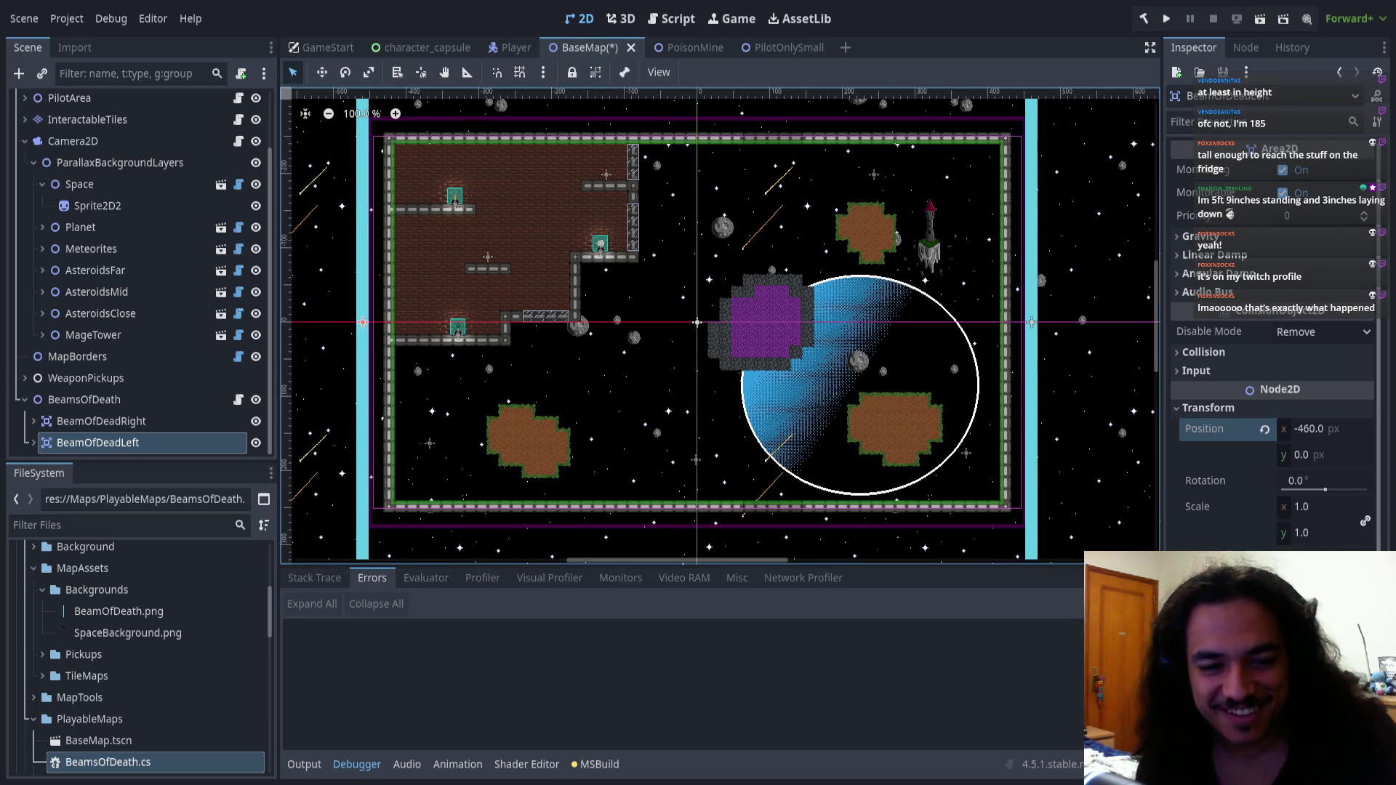
key(alt+Tab)
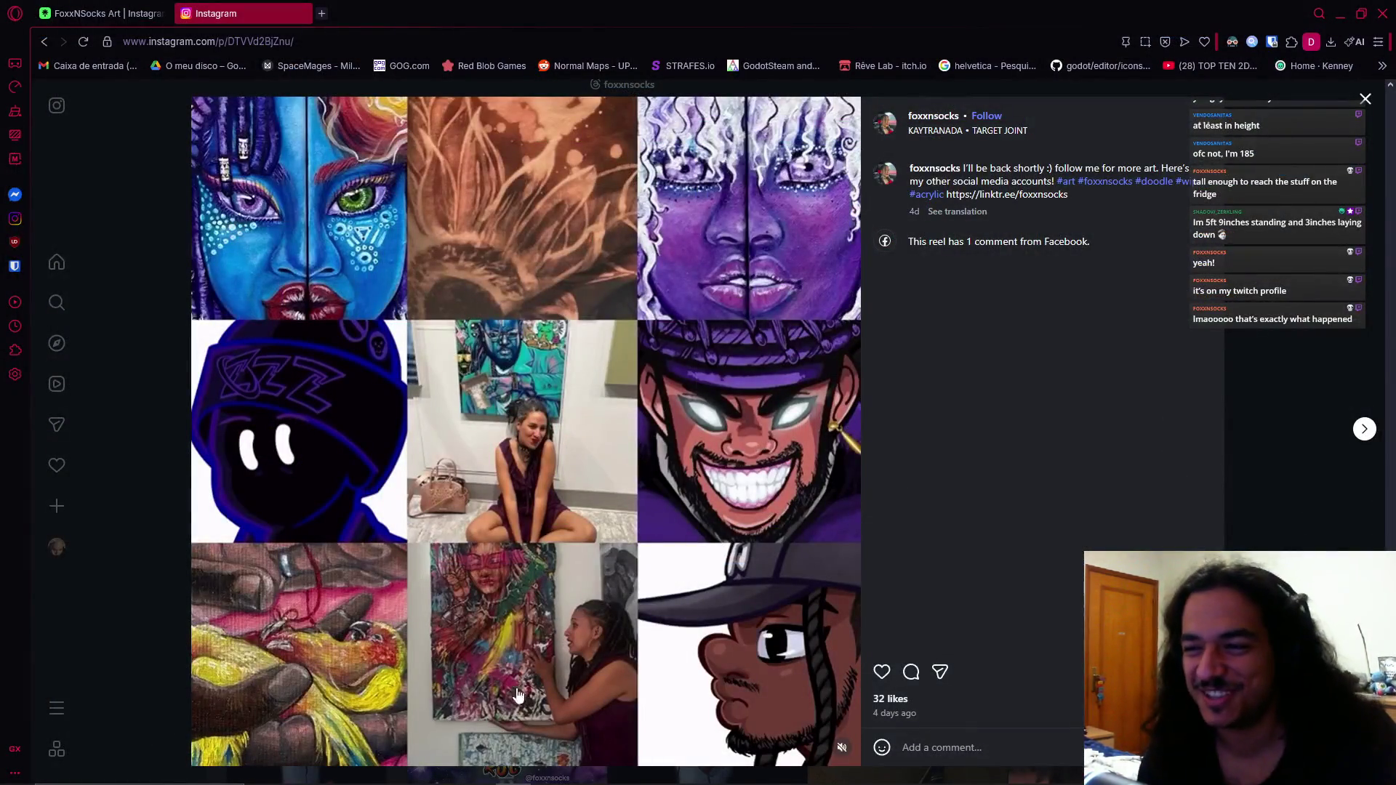
Page through posts including the Tokyo Ghoul clip, character sheet and My First Animation, then close the viewer
click(1367, 430)
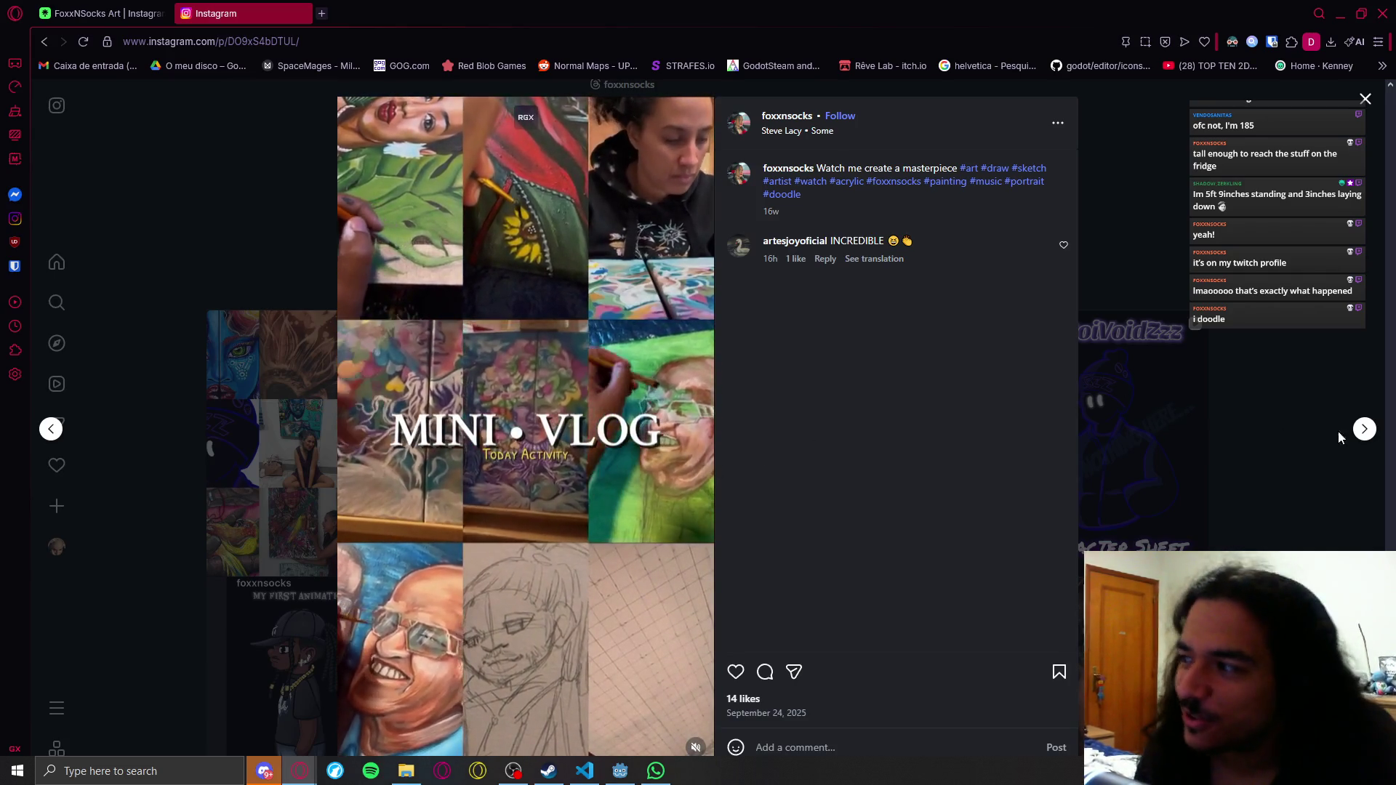
click(1363, 428)
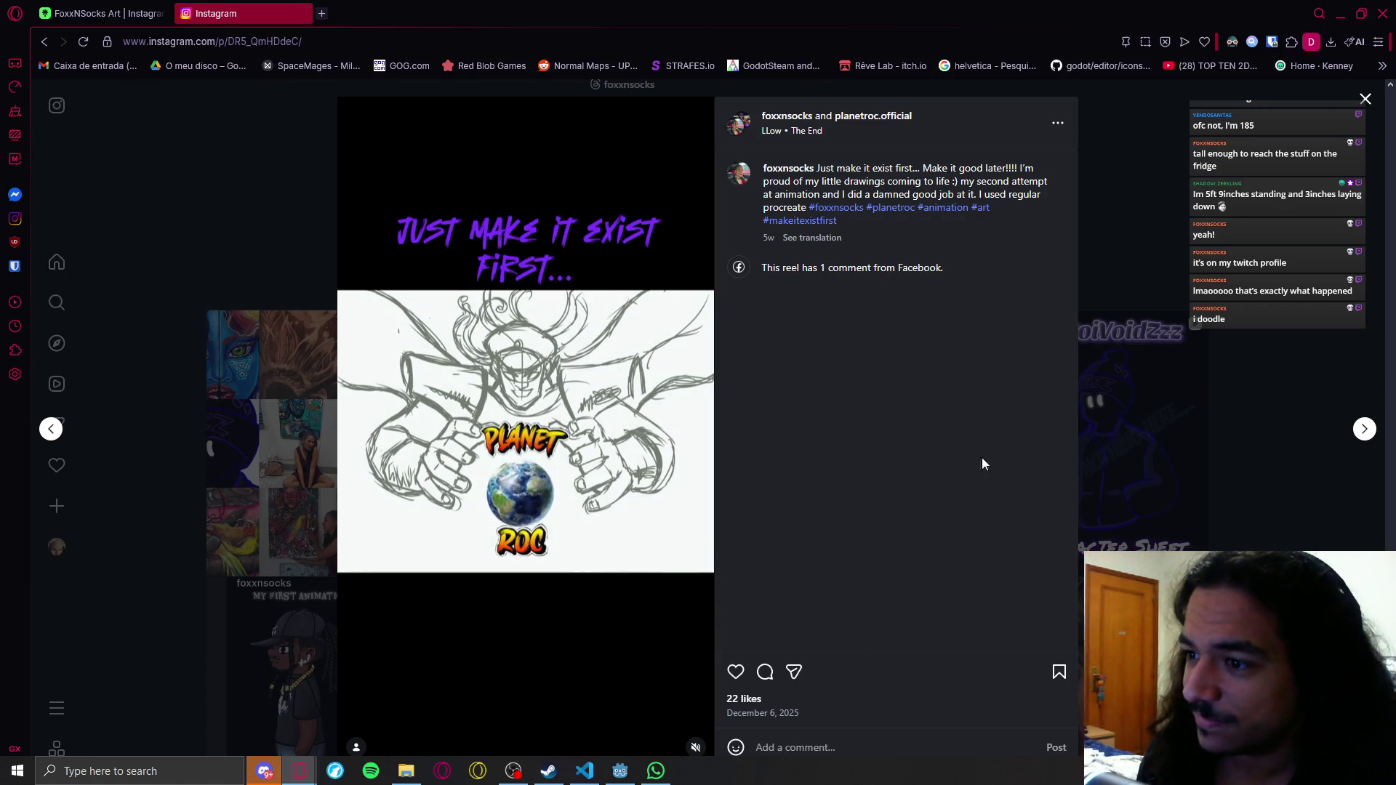
click(1364, 429)
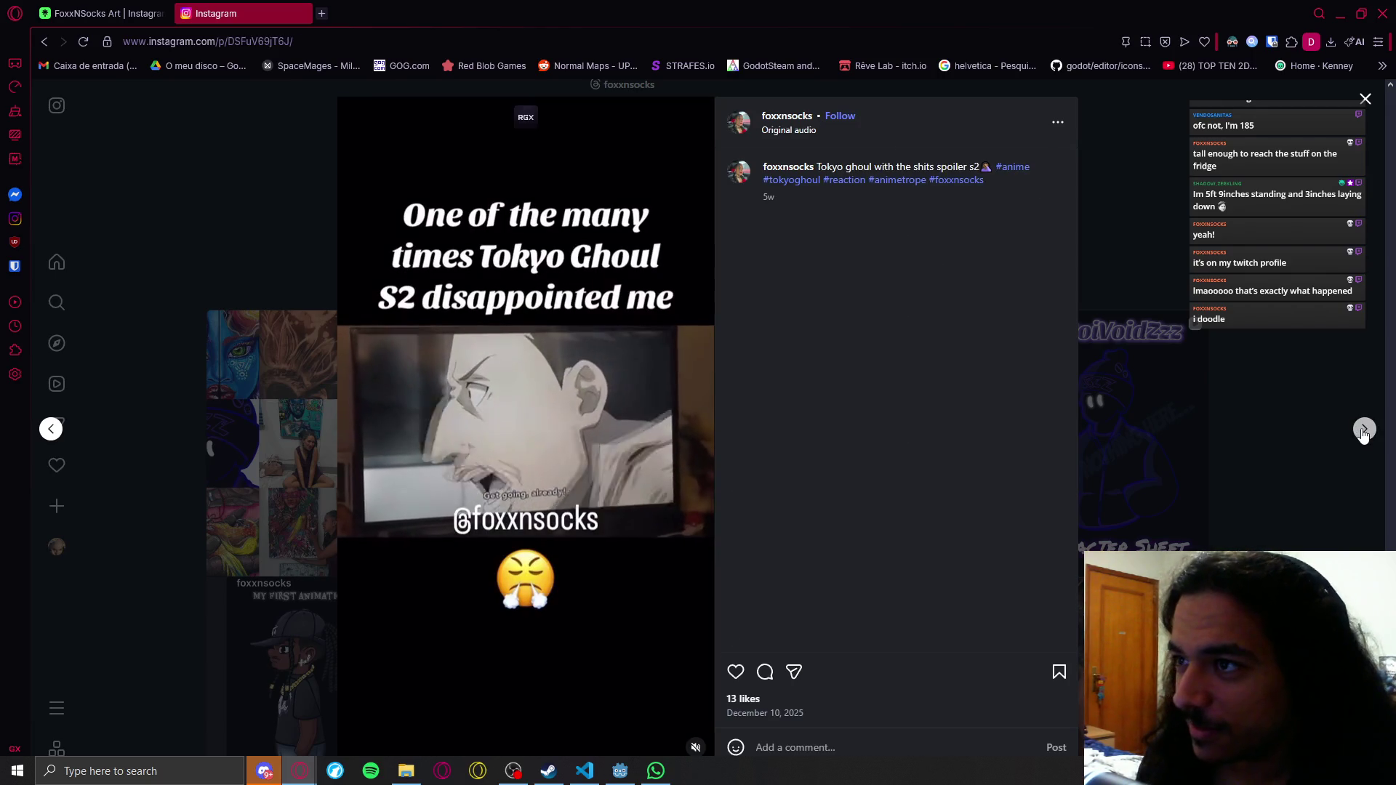
click(1364, 431)
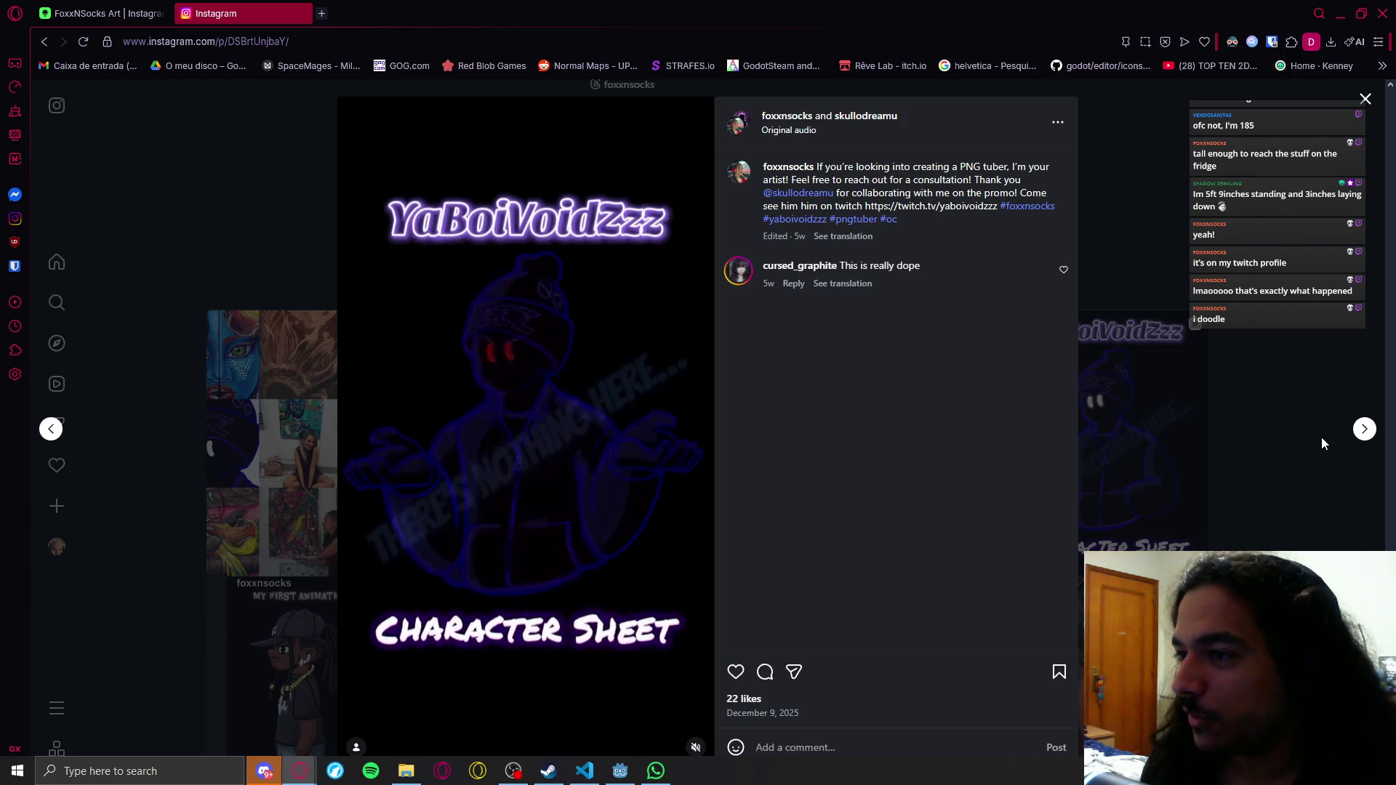
click(1362, 430)
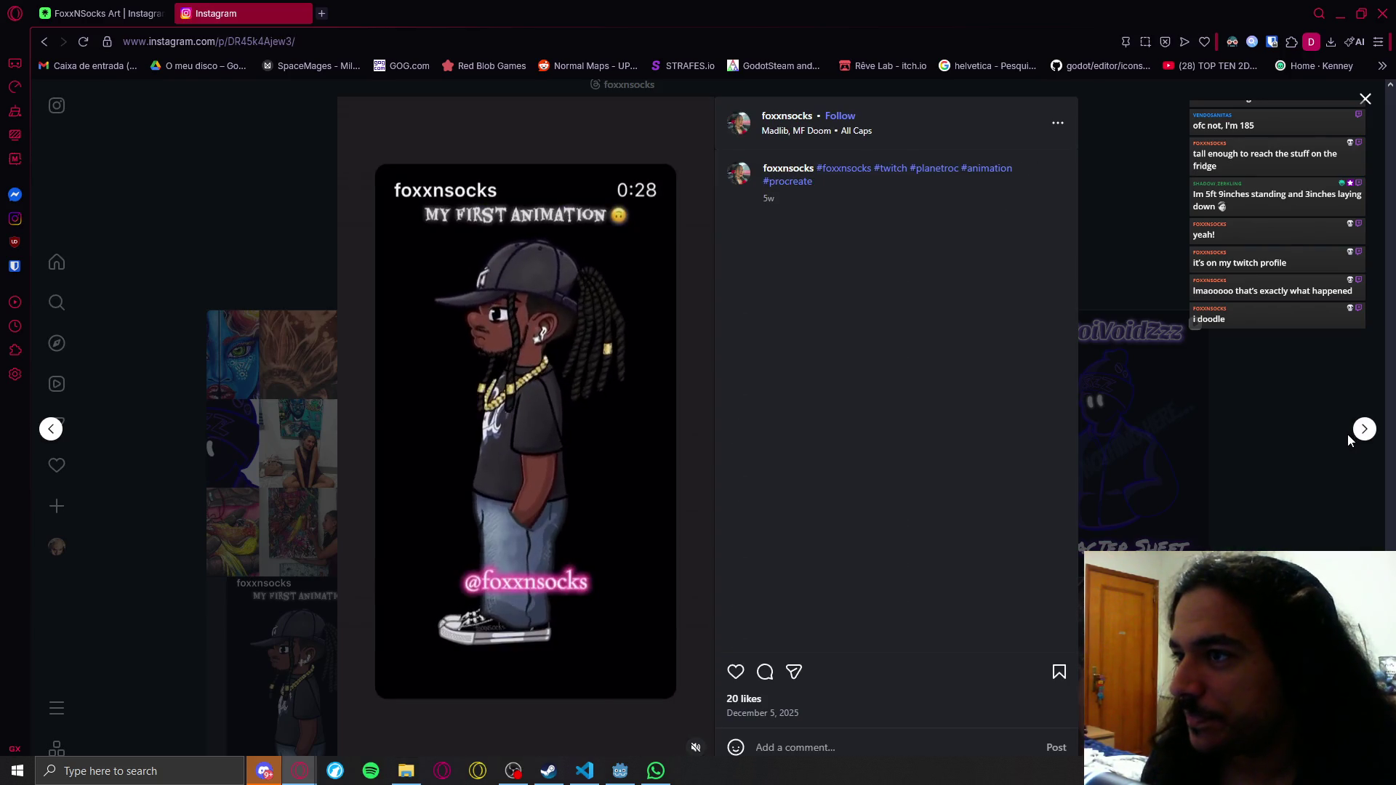
click(1342, 435)
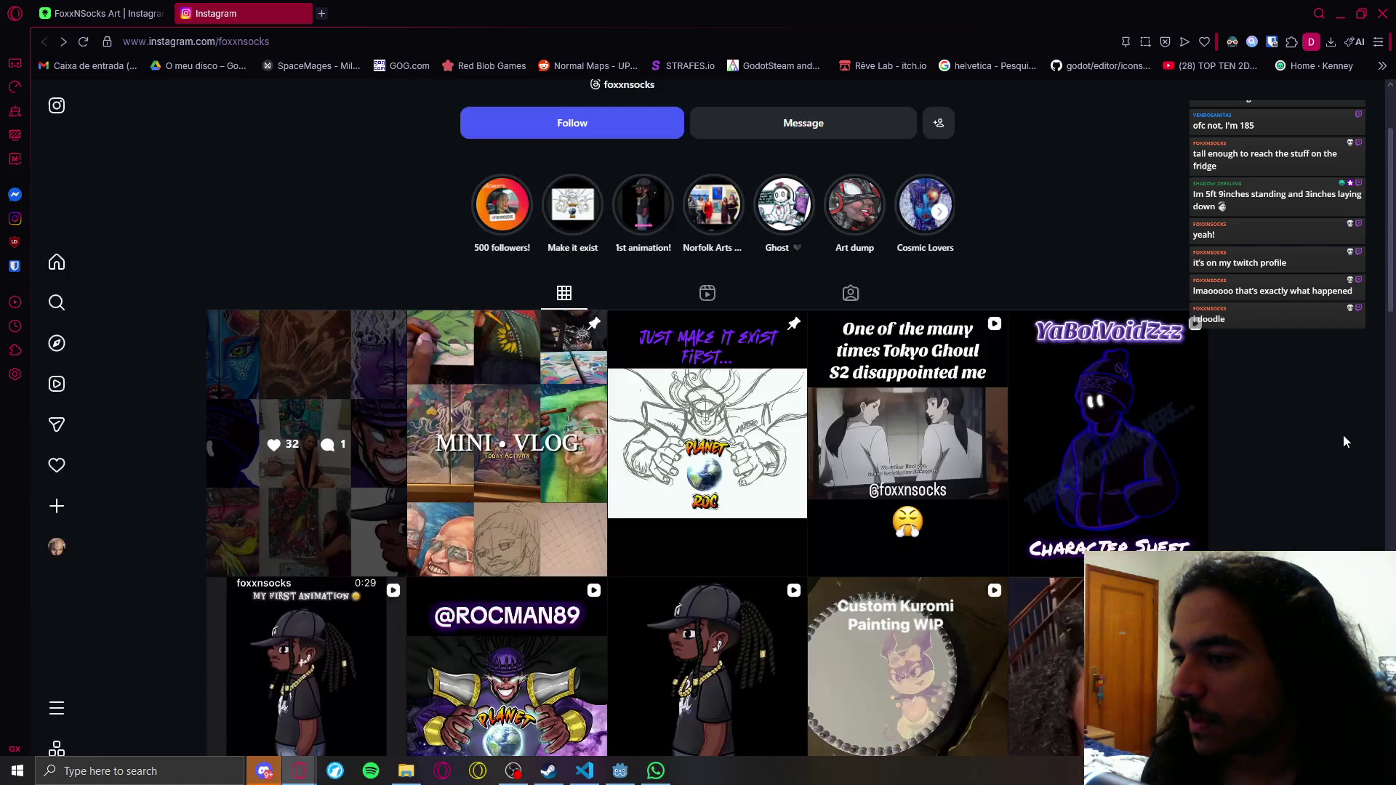
Scroll down the profile, view the Museum of Illusions post, then switch back to Godot
scroll(1342, 435, down, 5)
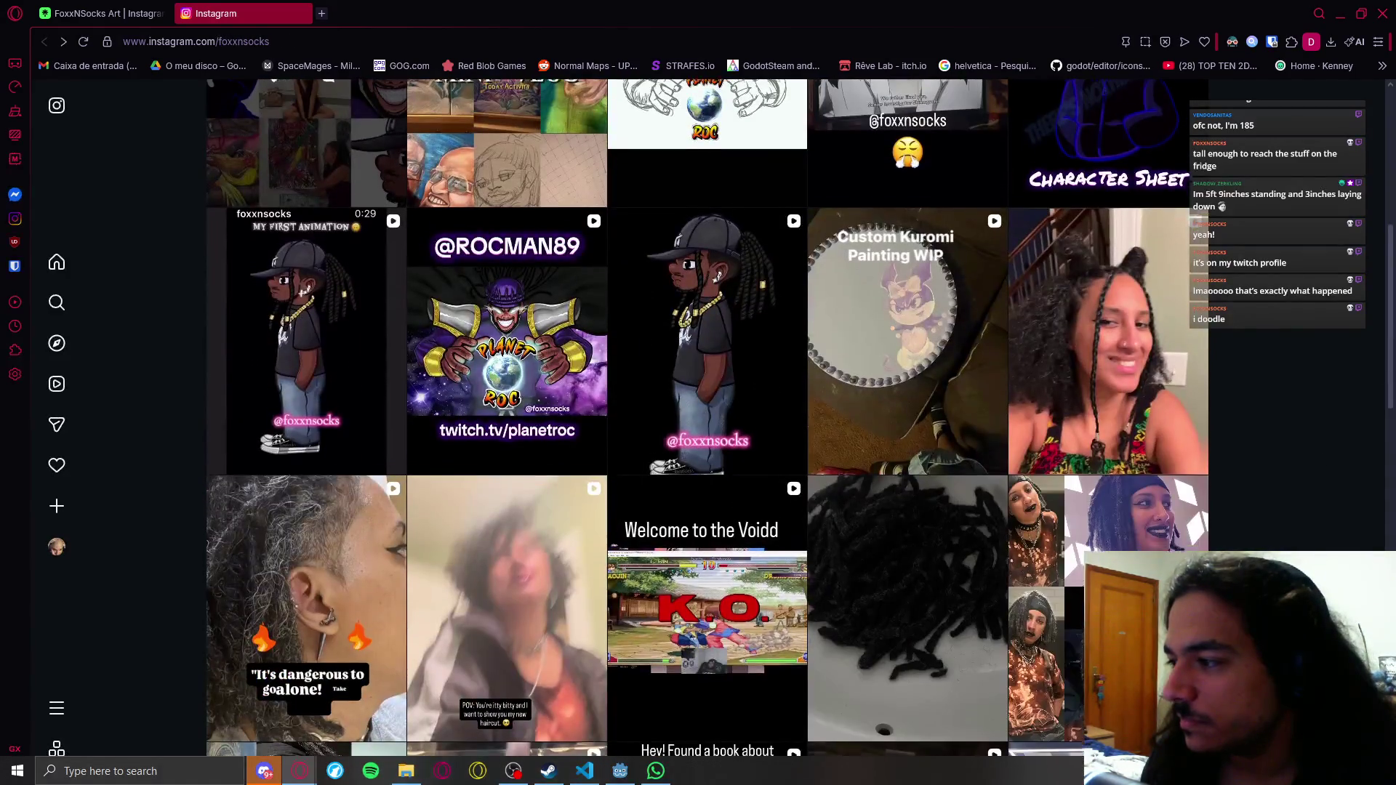
scroll(708, 437, down, 4)
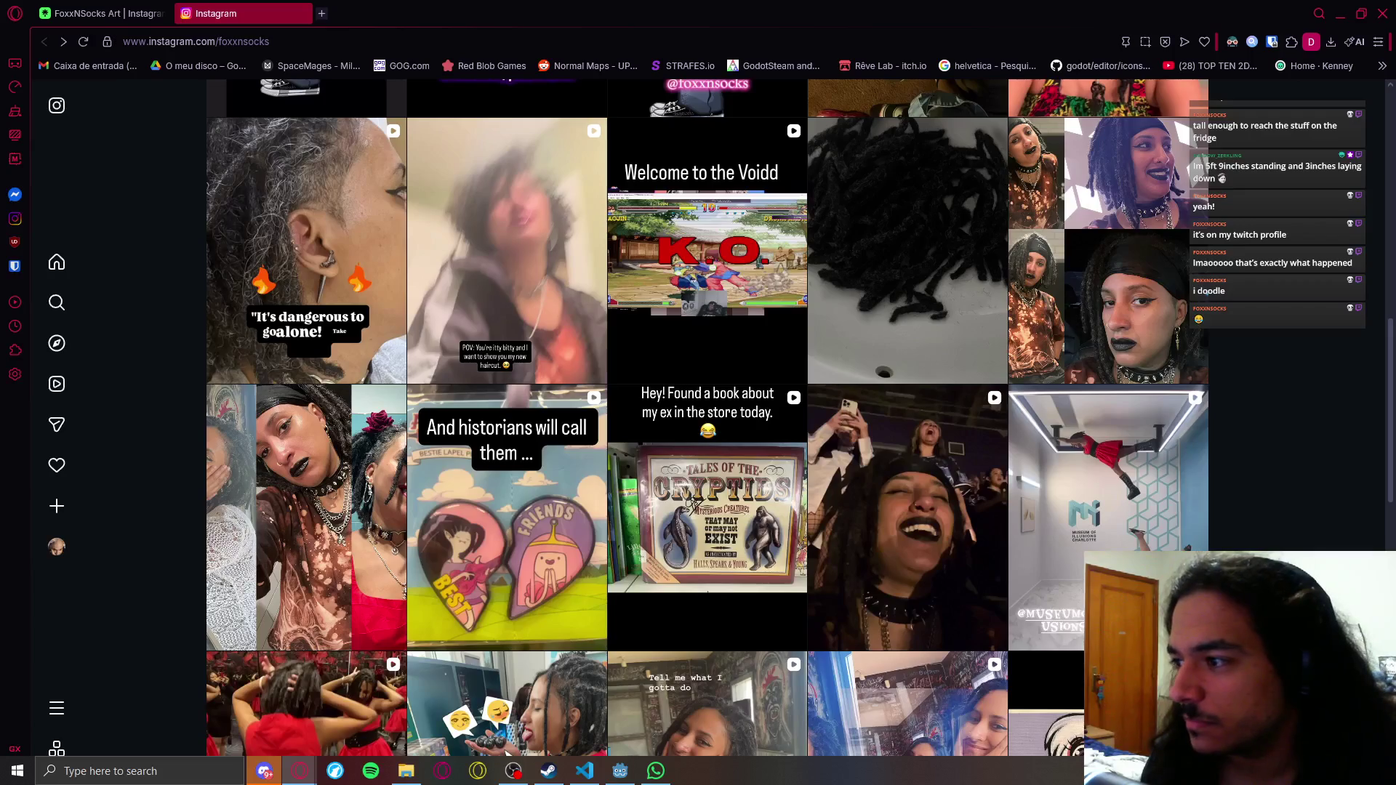
click(1162, 458)
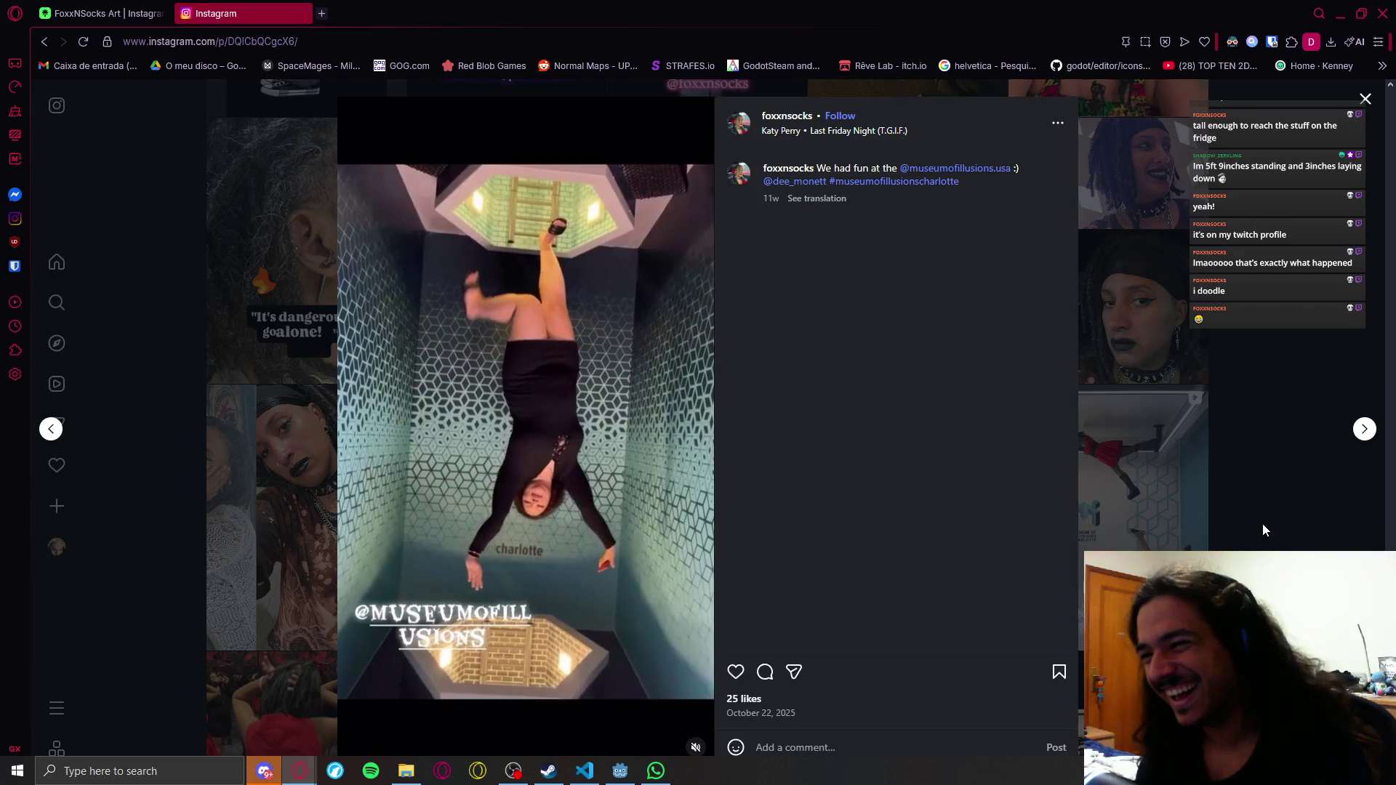
click(1262, 524)
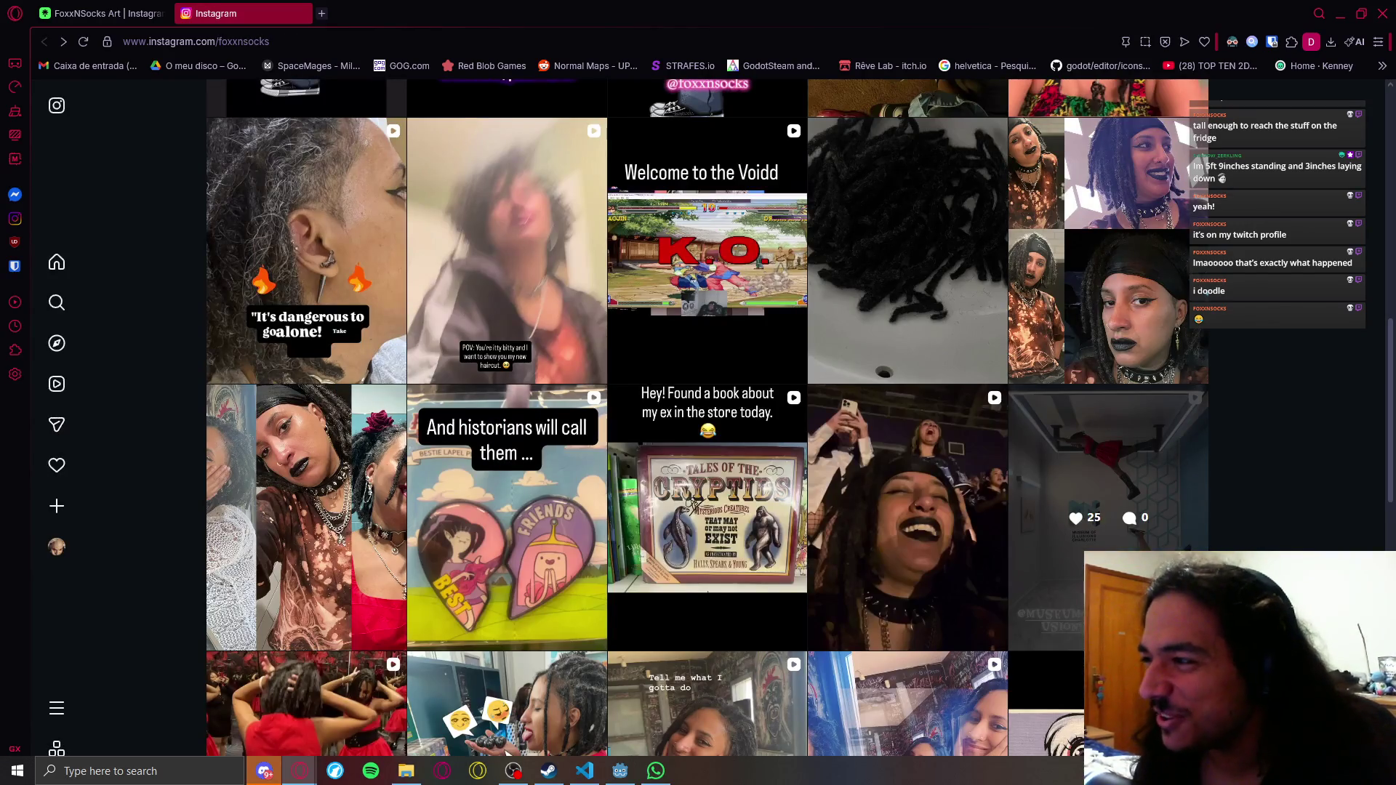
scroll(1293, 490, down, 5)
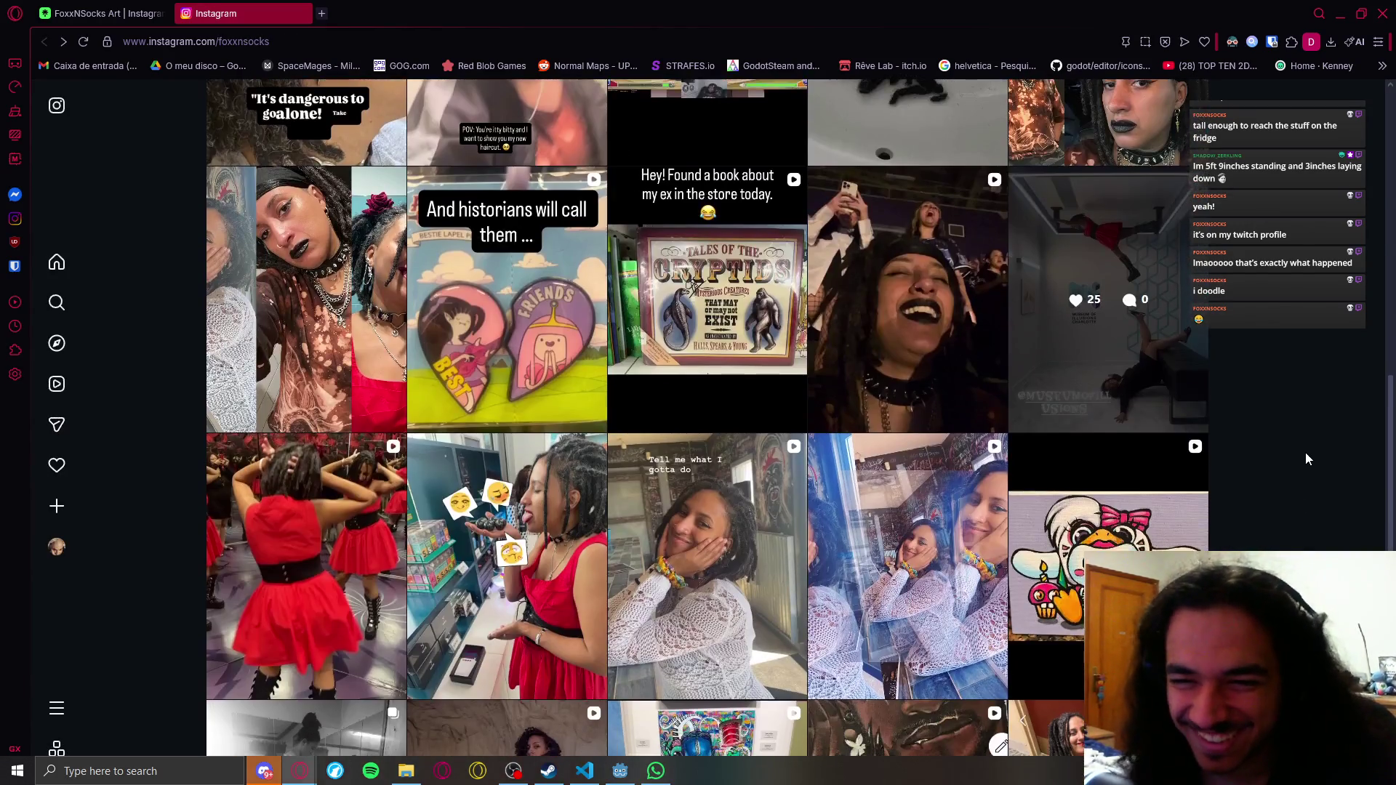
scroll(1320, 440, down, 5)
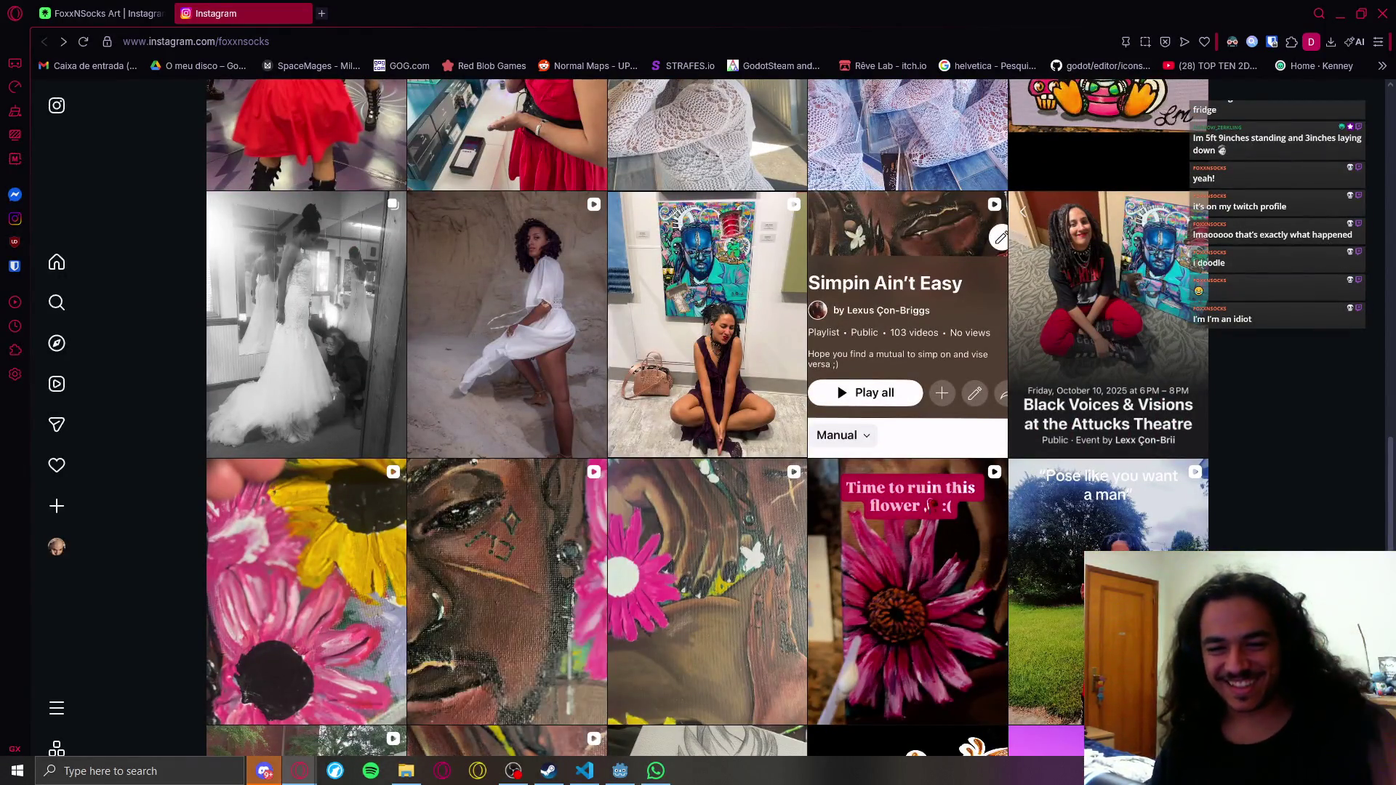
key(alt+Tab)
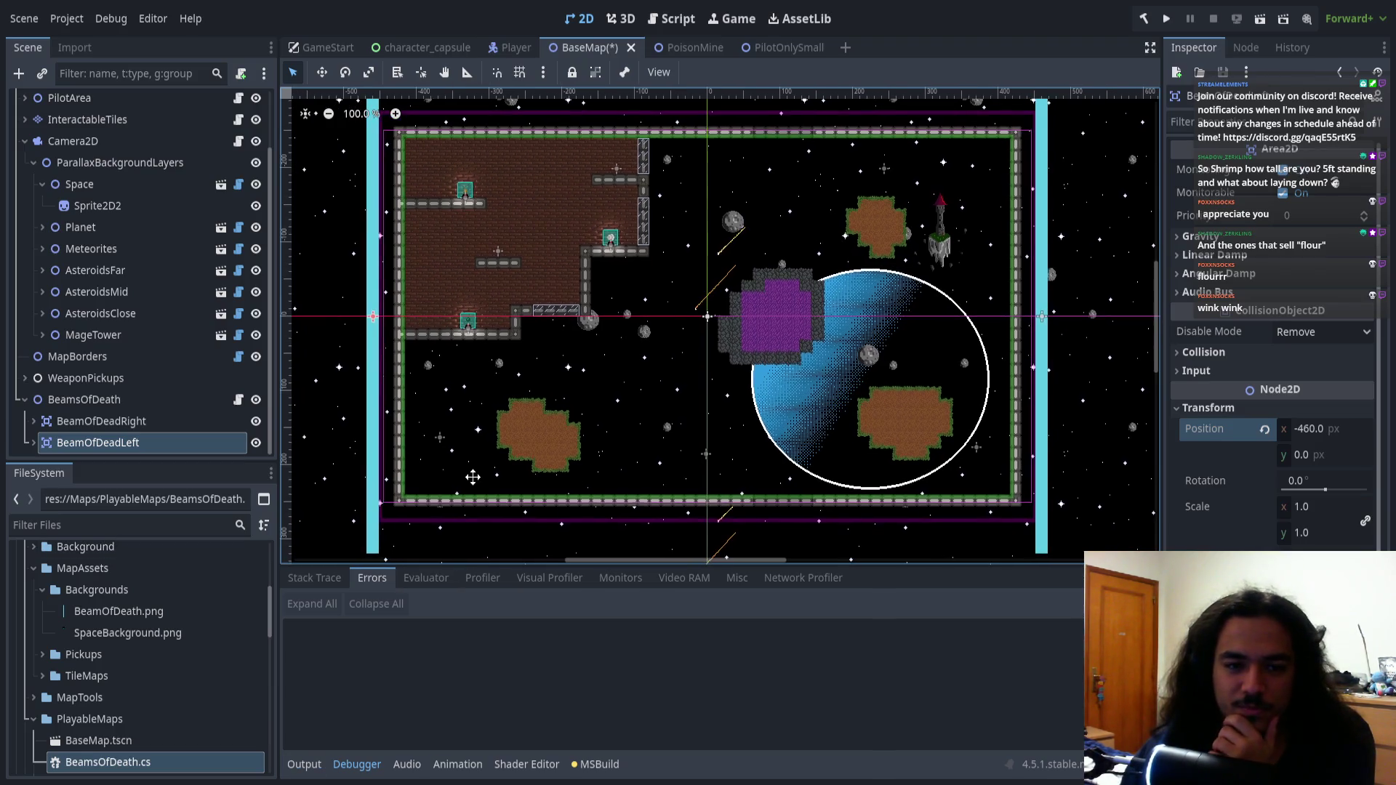
Save the BaseMap scene and run the project to test the edge beams
scroll(480, 500, down, 1)
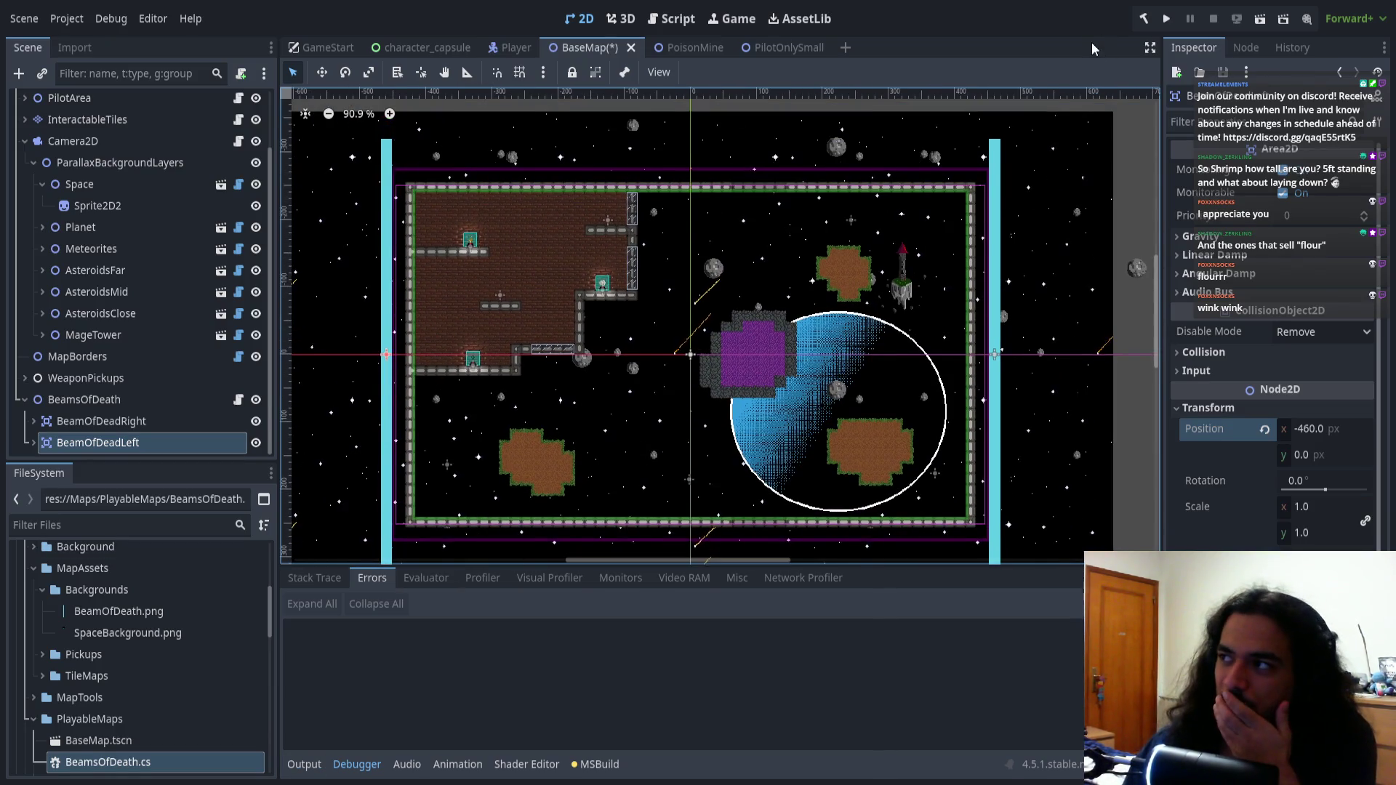
click(1159, 24)
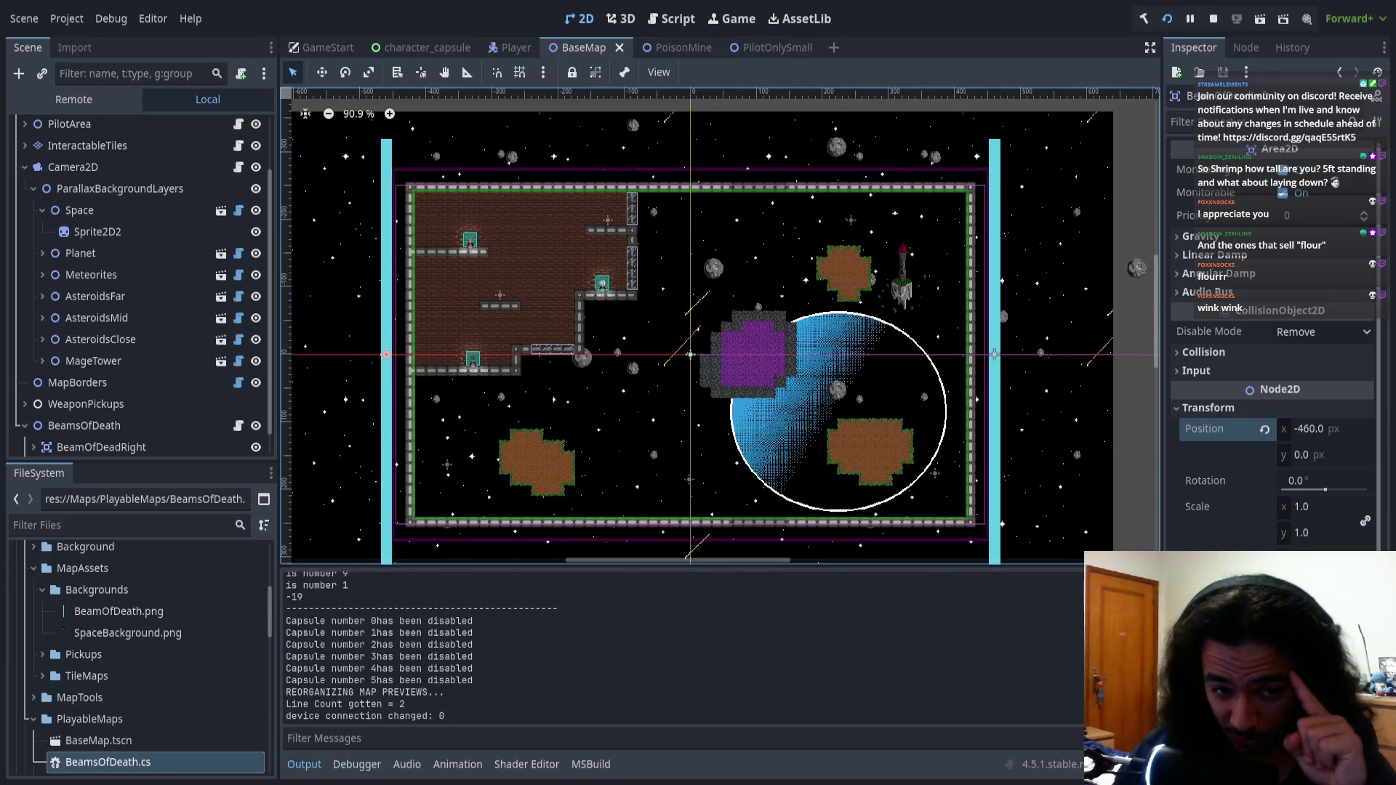
Join as P1, start and play a round on the space map, then stop the game with F8
key(Return)
key(Return)
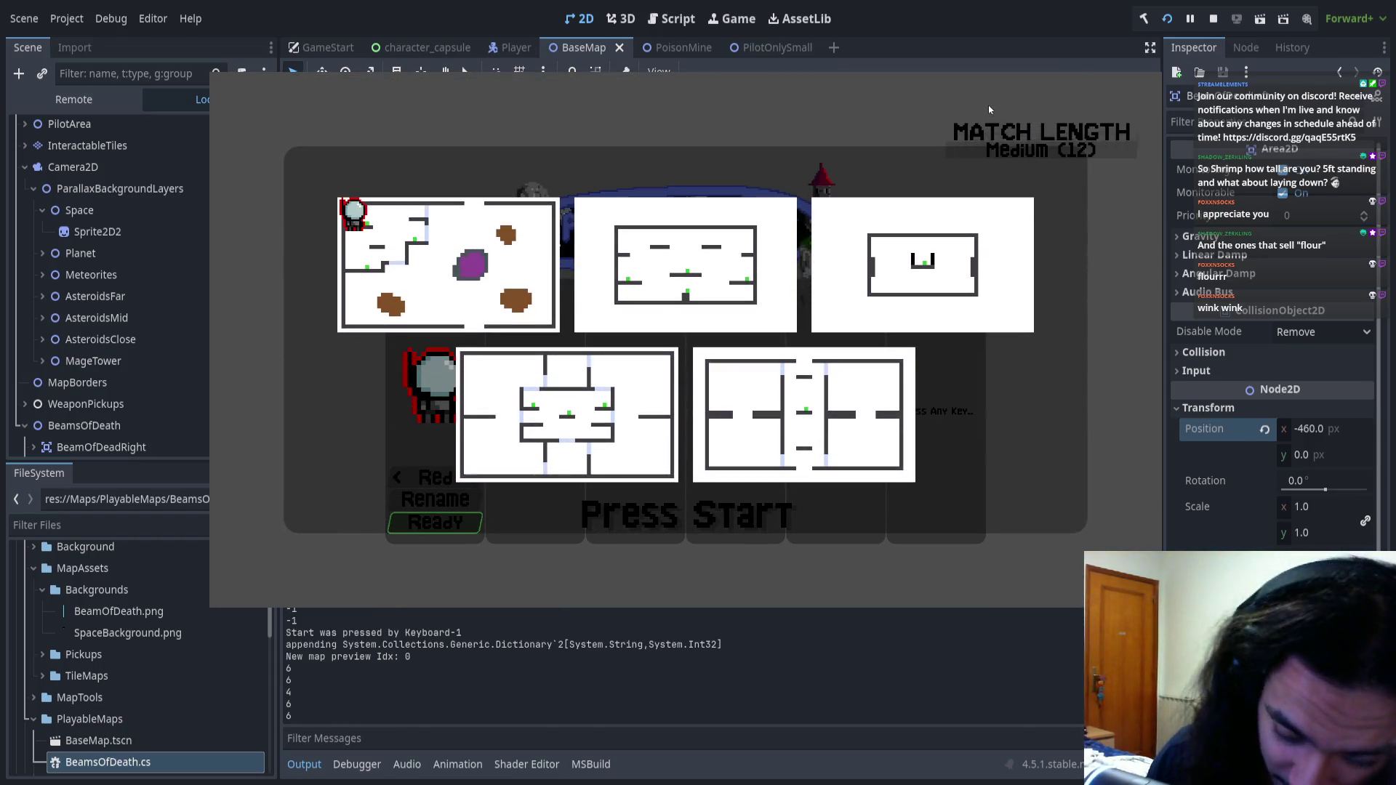
key(Return)
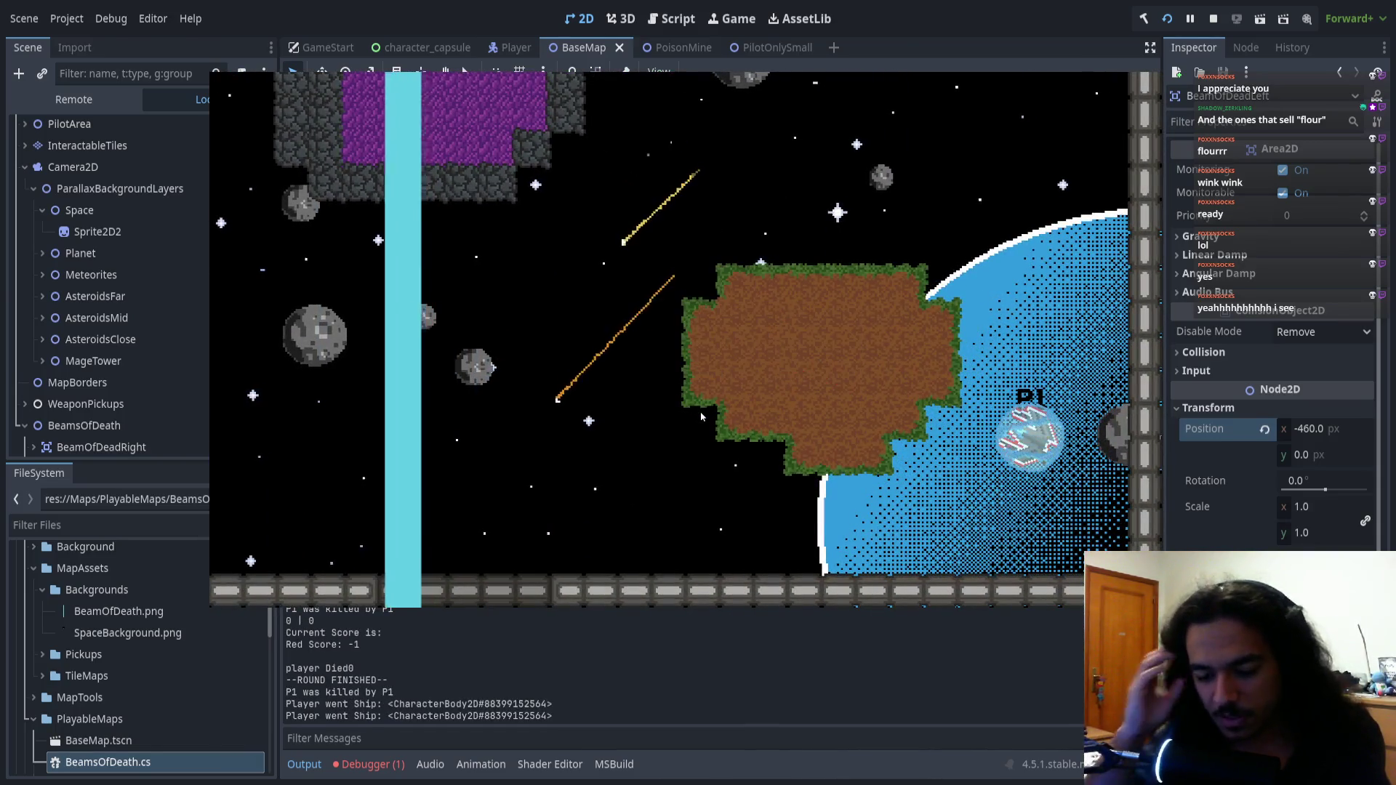
key(F8)
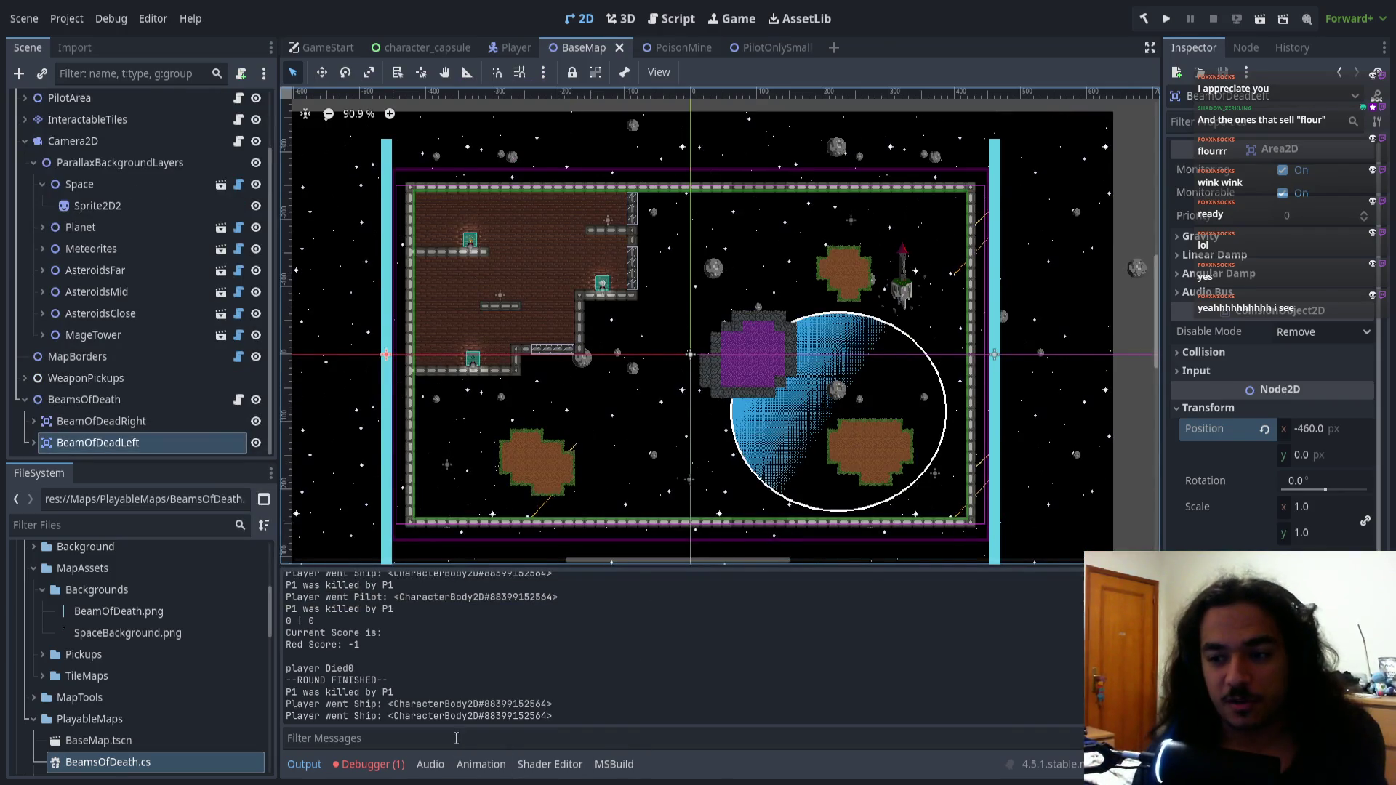
Check the one new AnimationPlayer error in the Debugger, then switch to Aseprite
scroll(451, 261, up, 10)
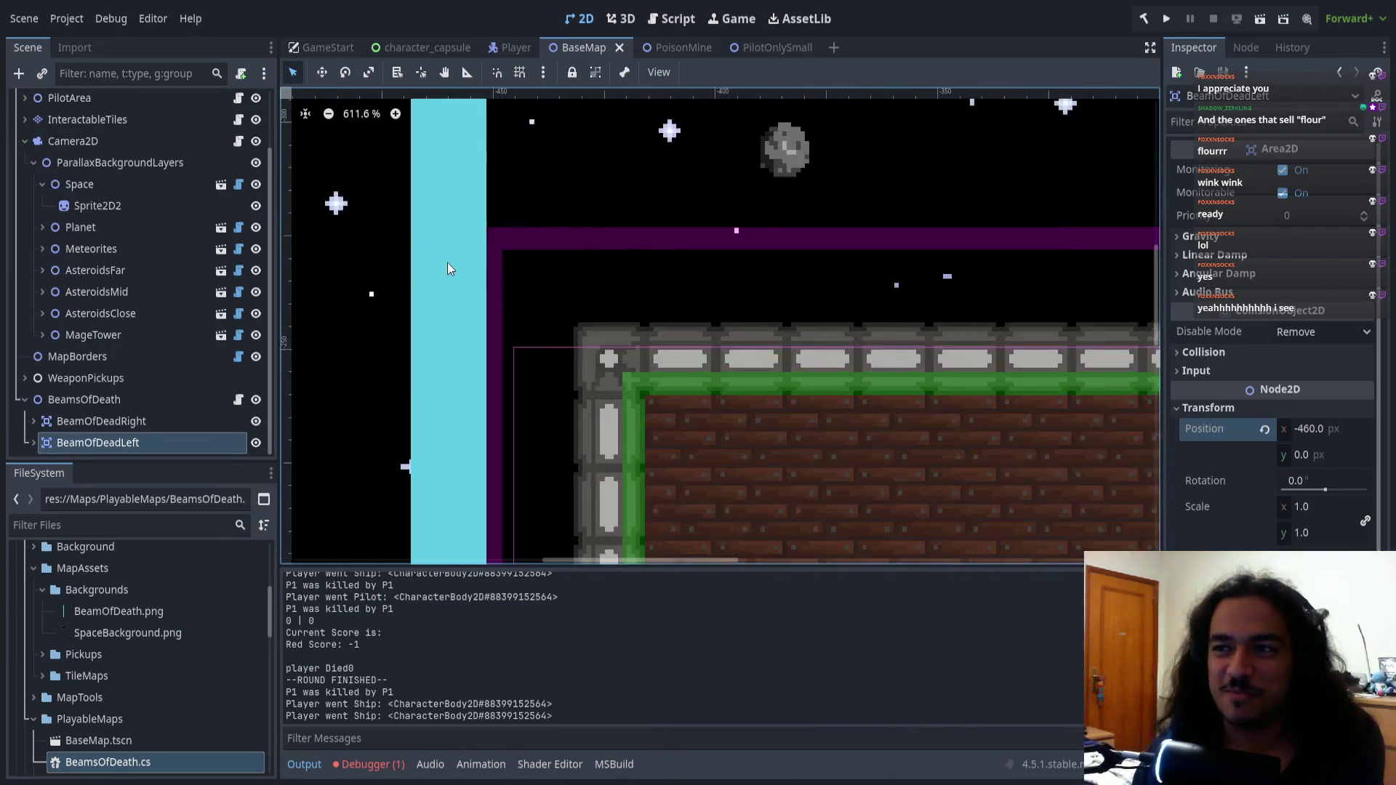
scroll(561, 365, up, 3)
scroll(551, 355, down, 10)
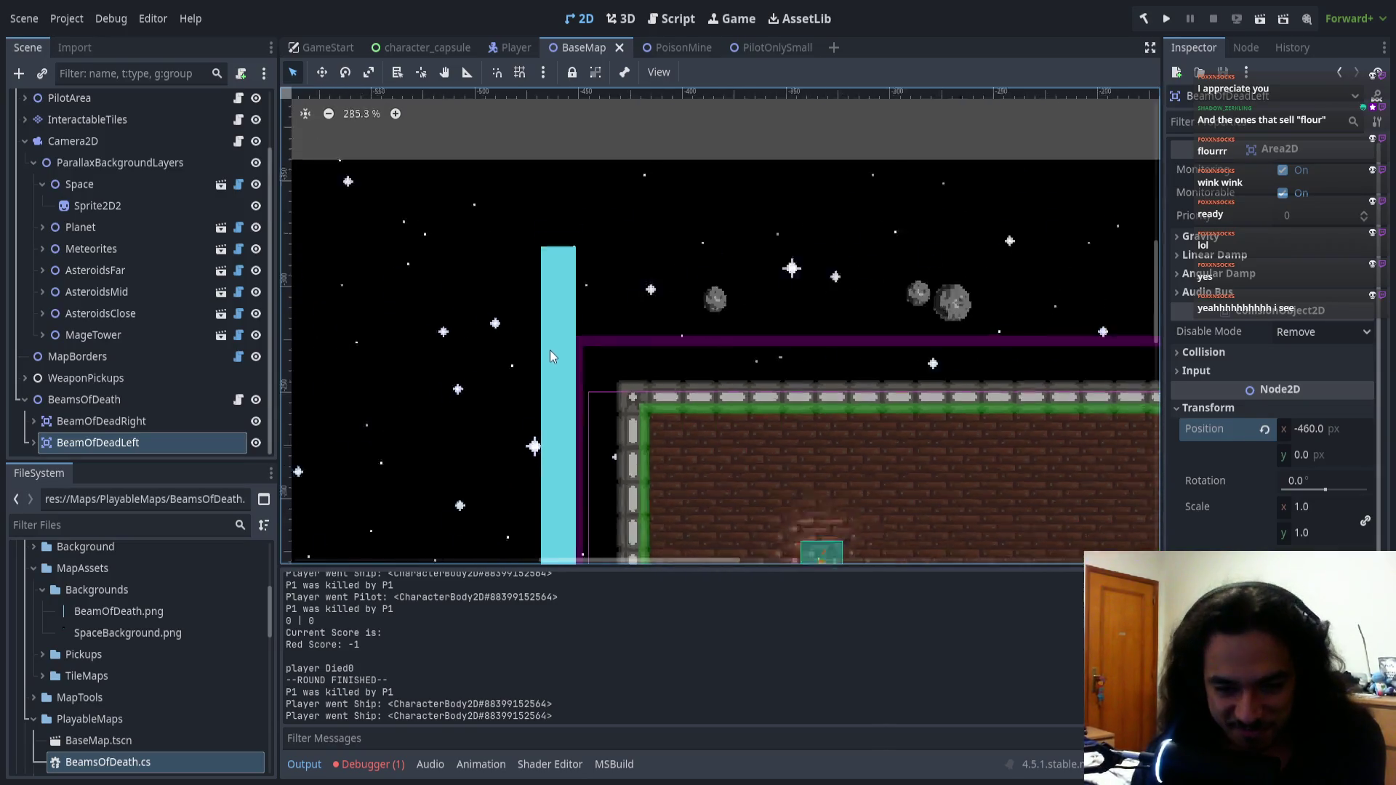
click(373, 770)
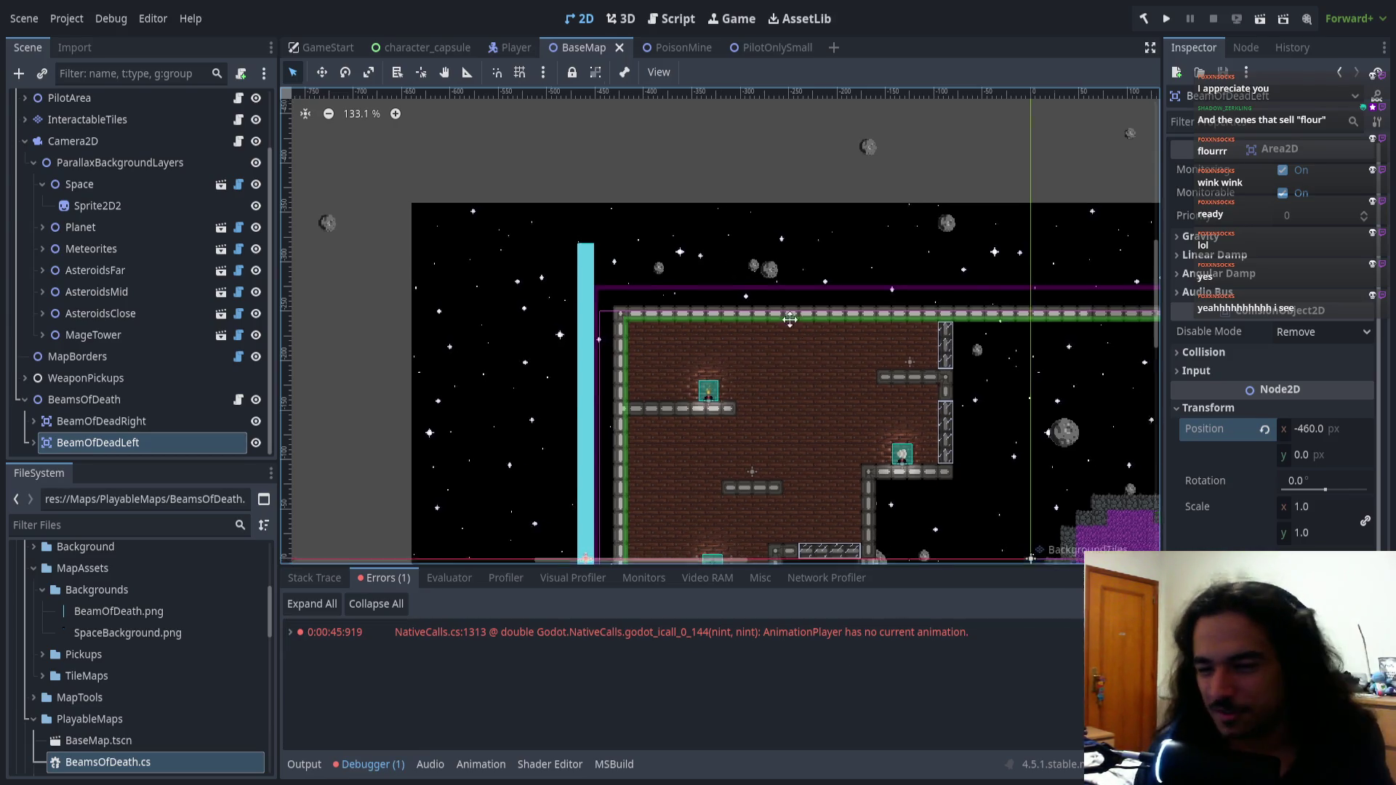
scroll(720, 283, down, 4)
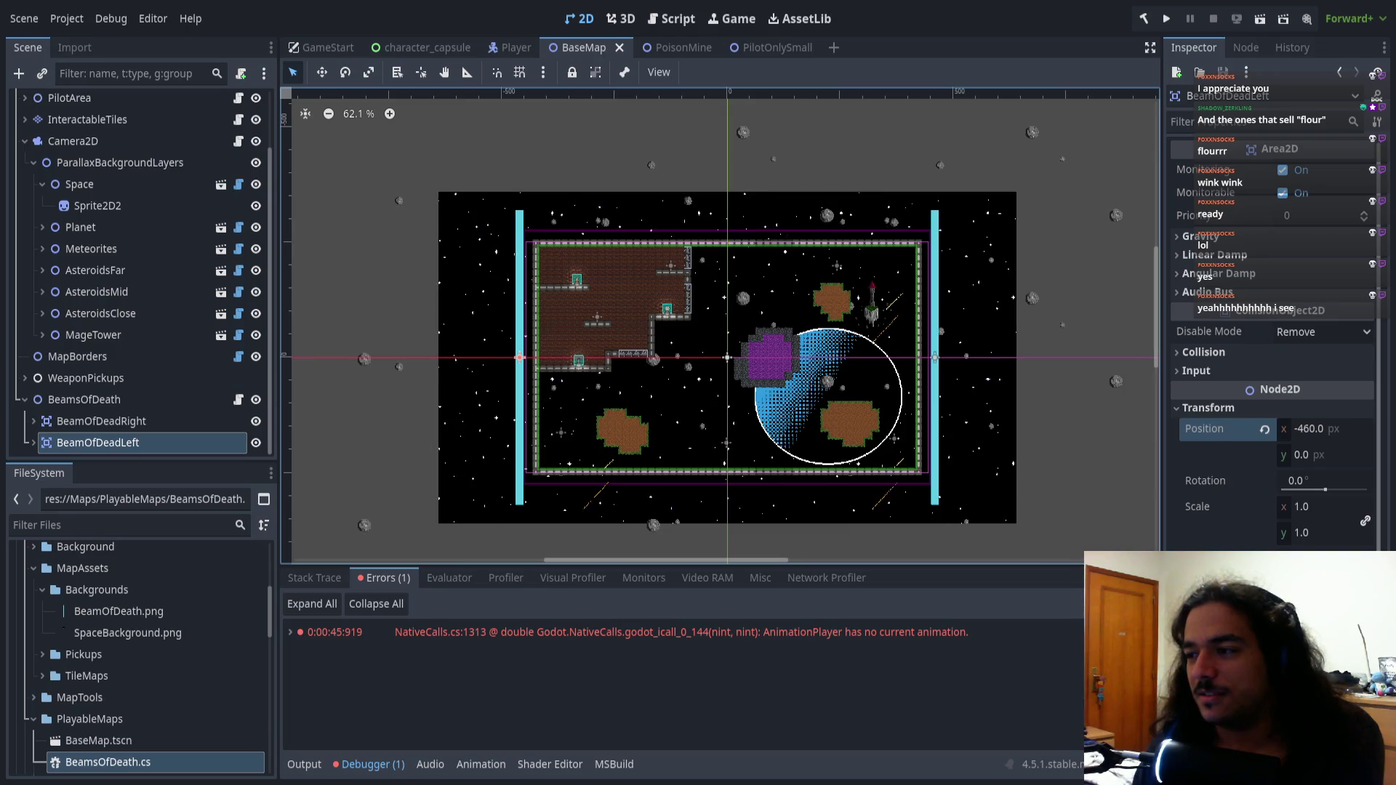
key(alt+Tab)
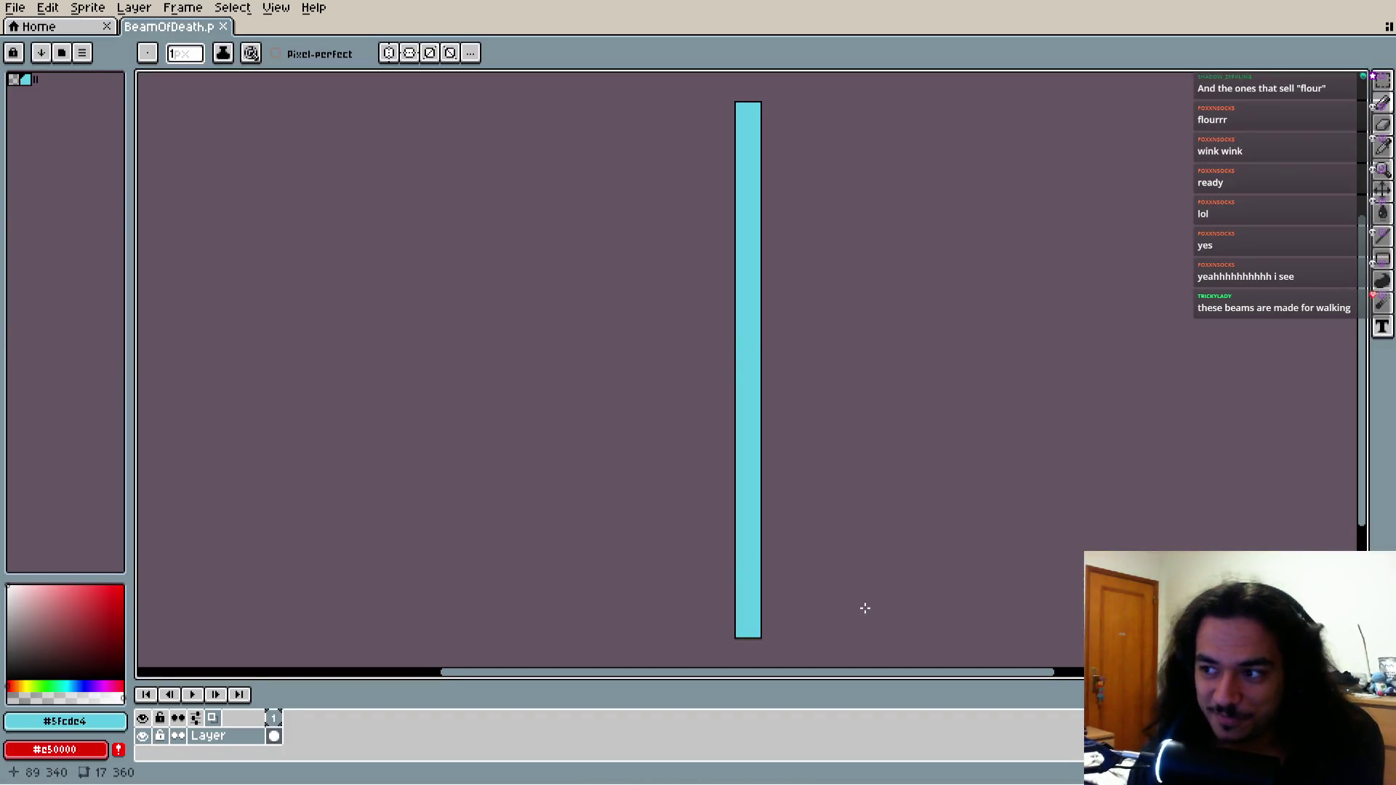
Select the whole cyan beam with the Rectangular Marquee and delete its pixels
key(b)
click(1383, 80)
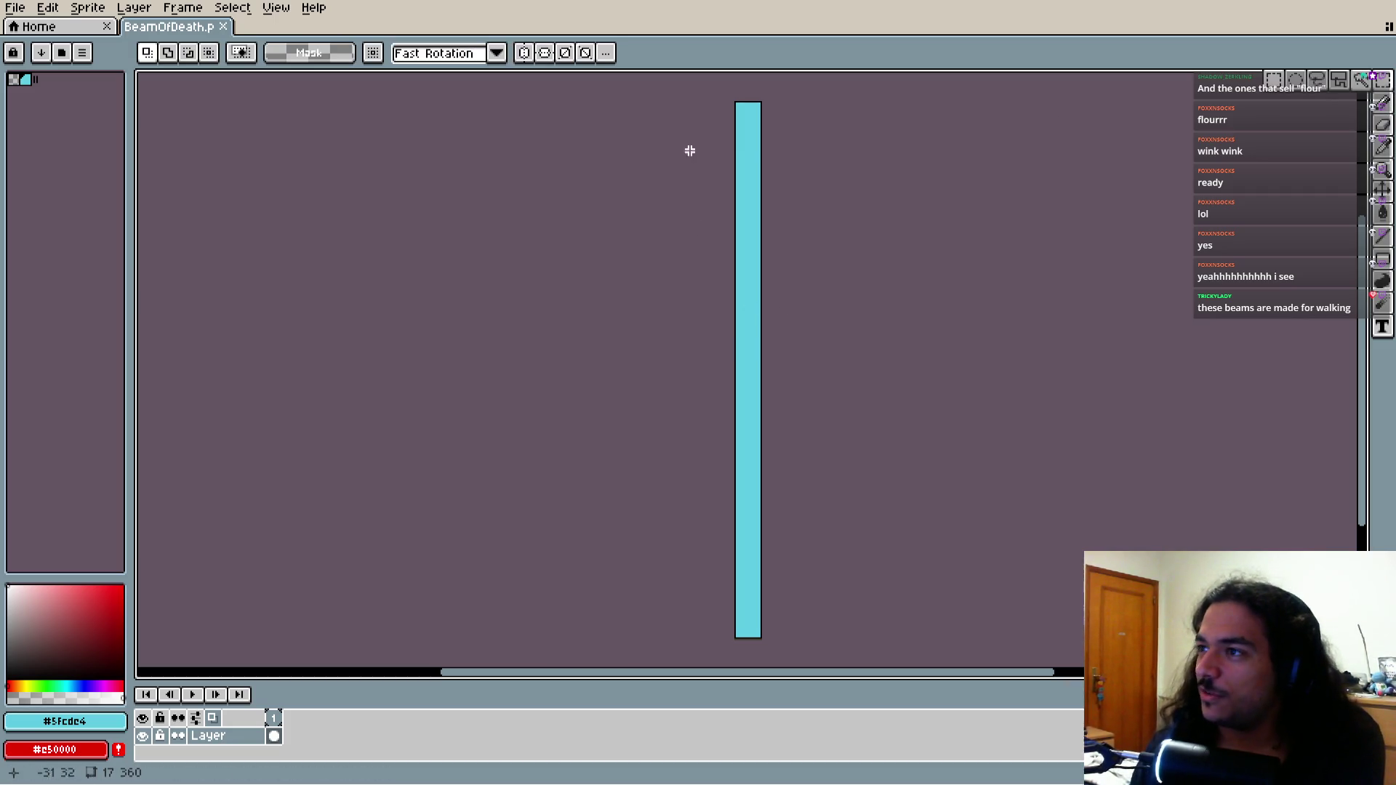
drag(711, 103, 823, 651)
key(Delete)
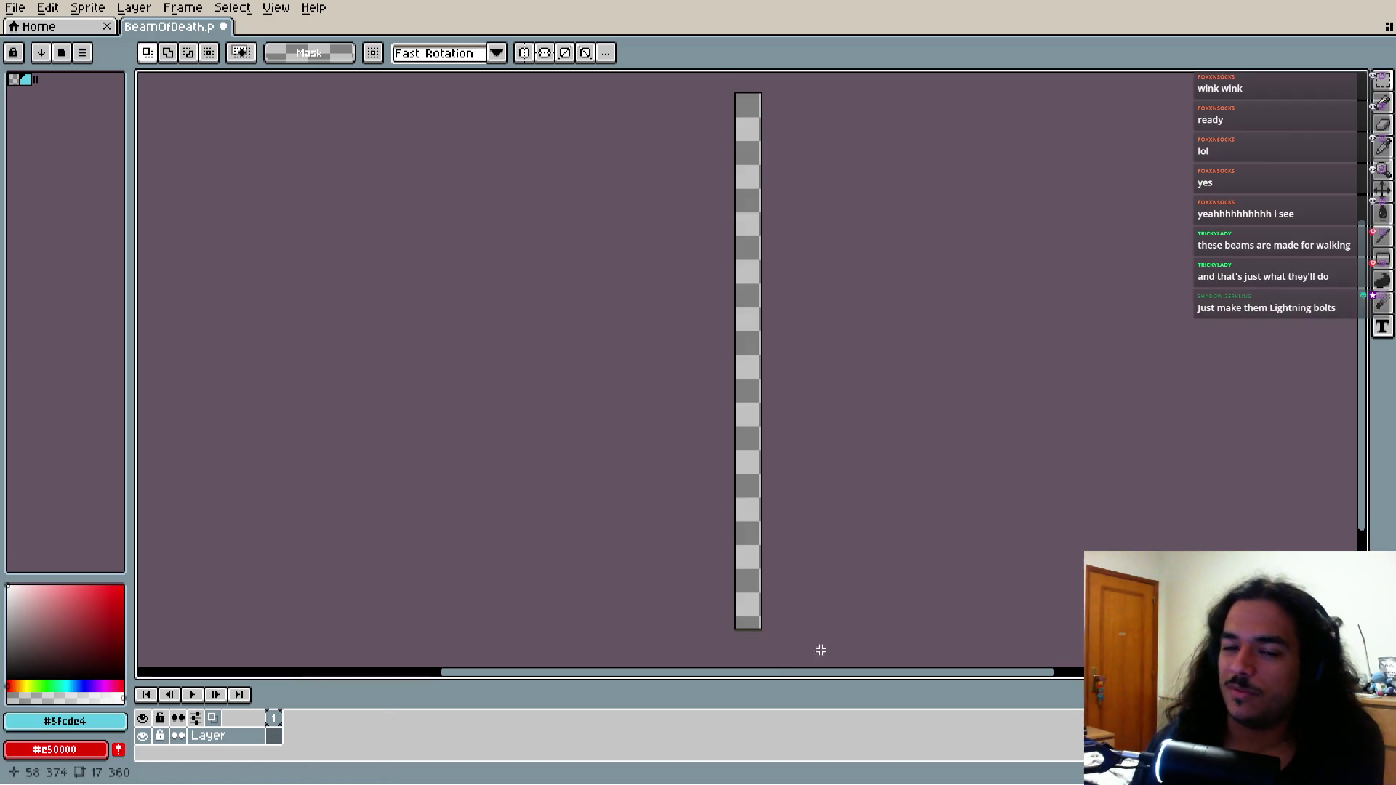
scroll(657, 336, up, 4)
scroll(651, 324, down, 1)
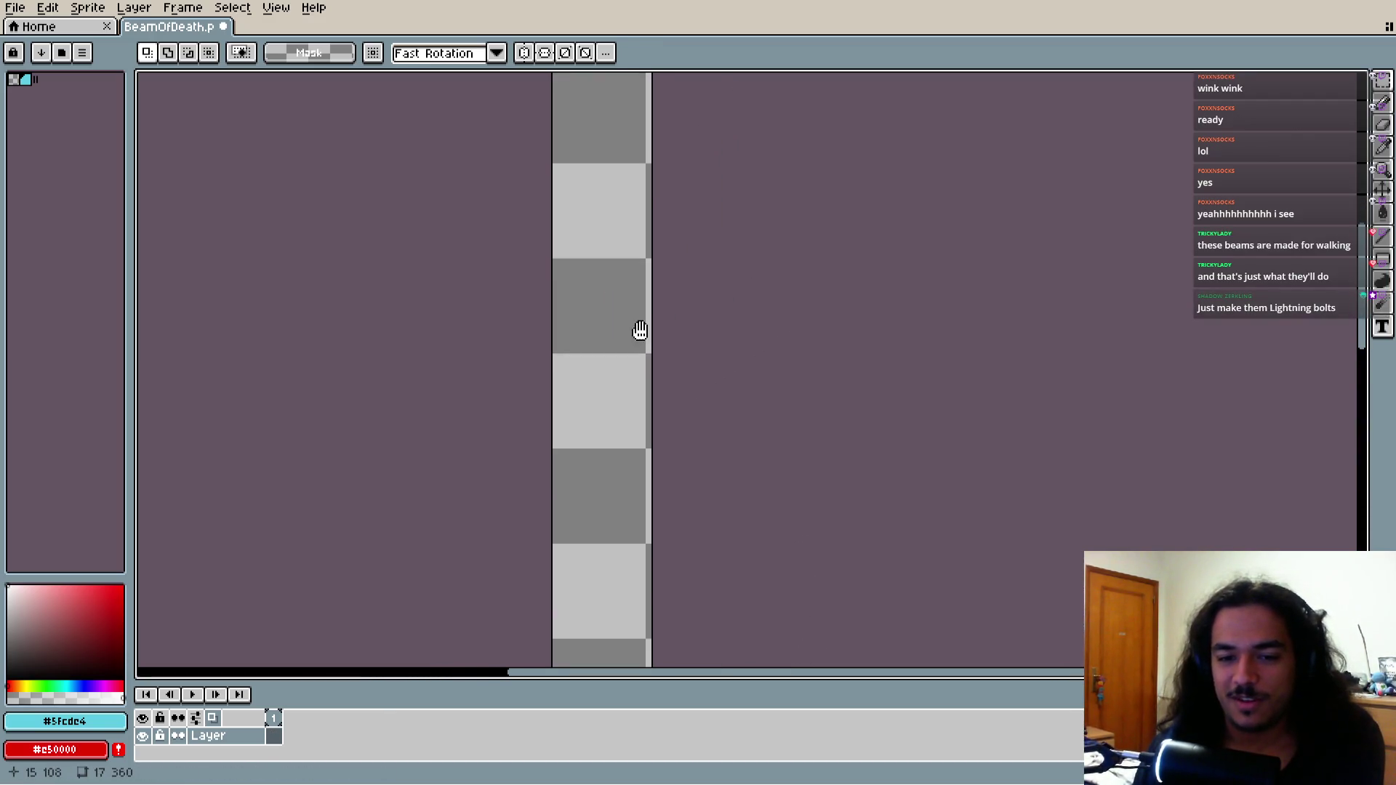
scroll(639, 333, up, 5)
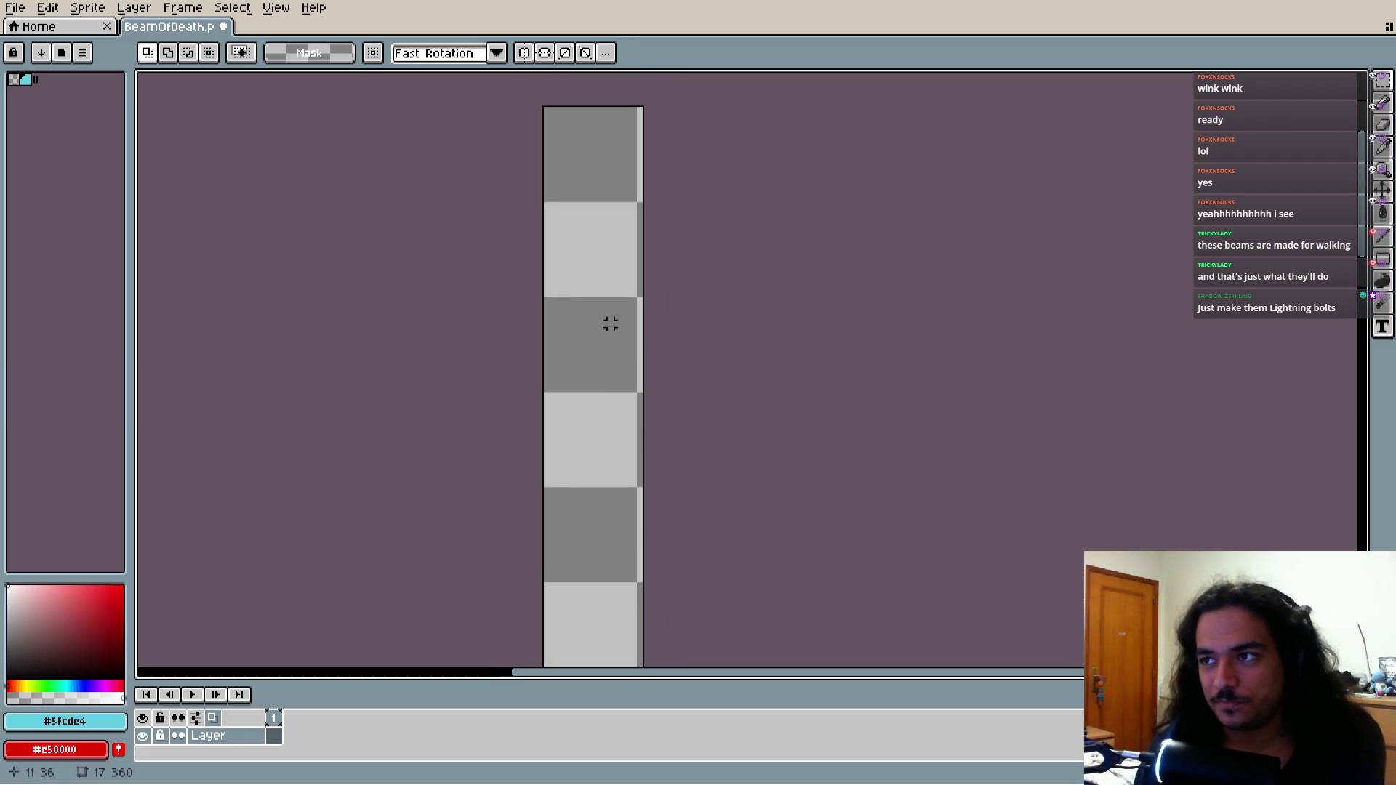
Narrow the canvas to 16 by 360 pixels by trimming one pixel off the right
key(ctrl+alt+c)
drag(639, 321, 634, 285)
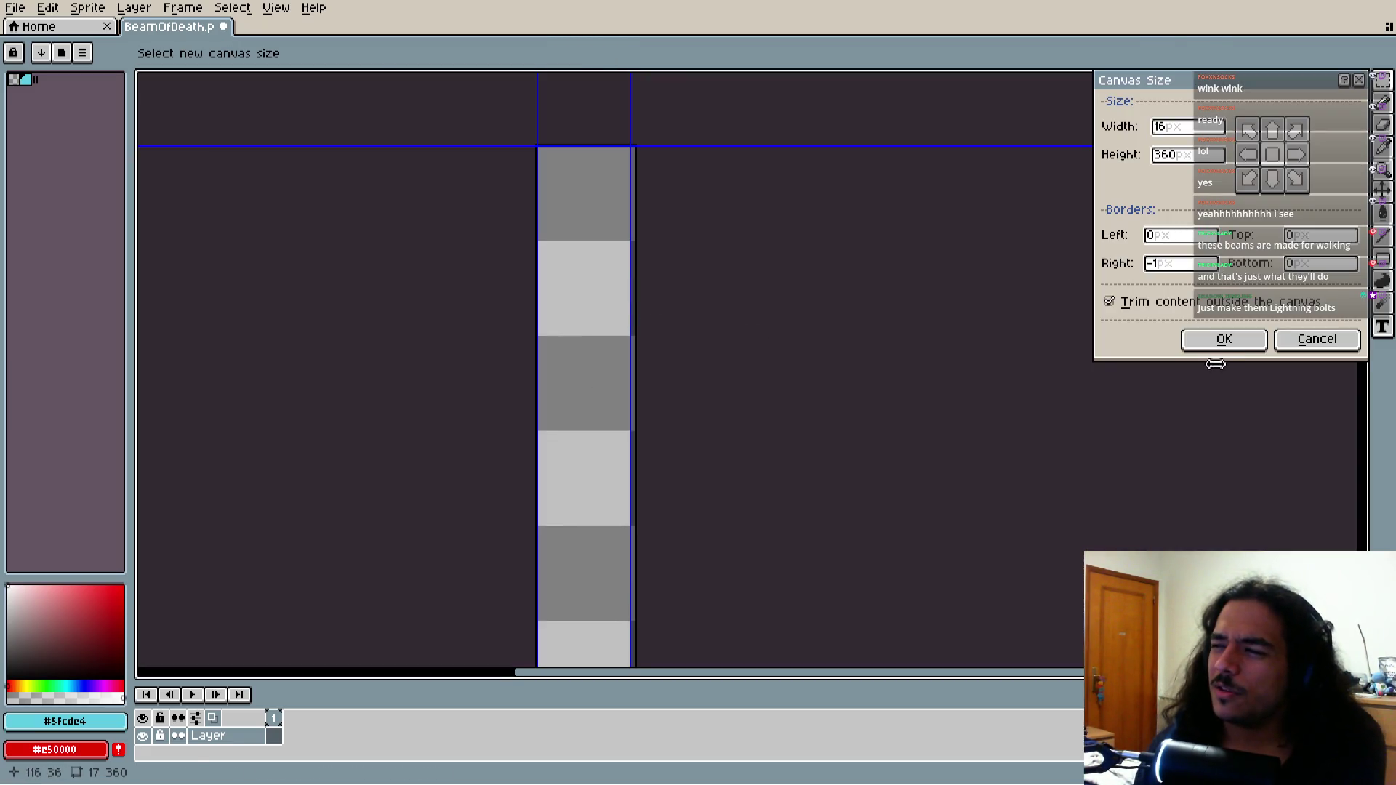
click(1224, 339)
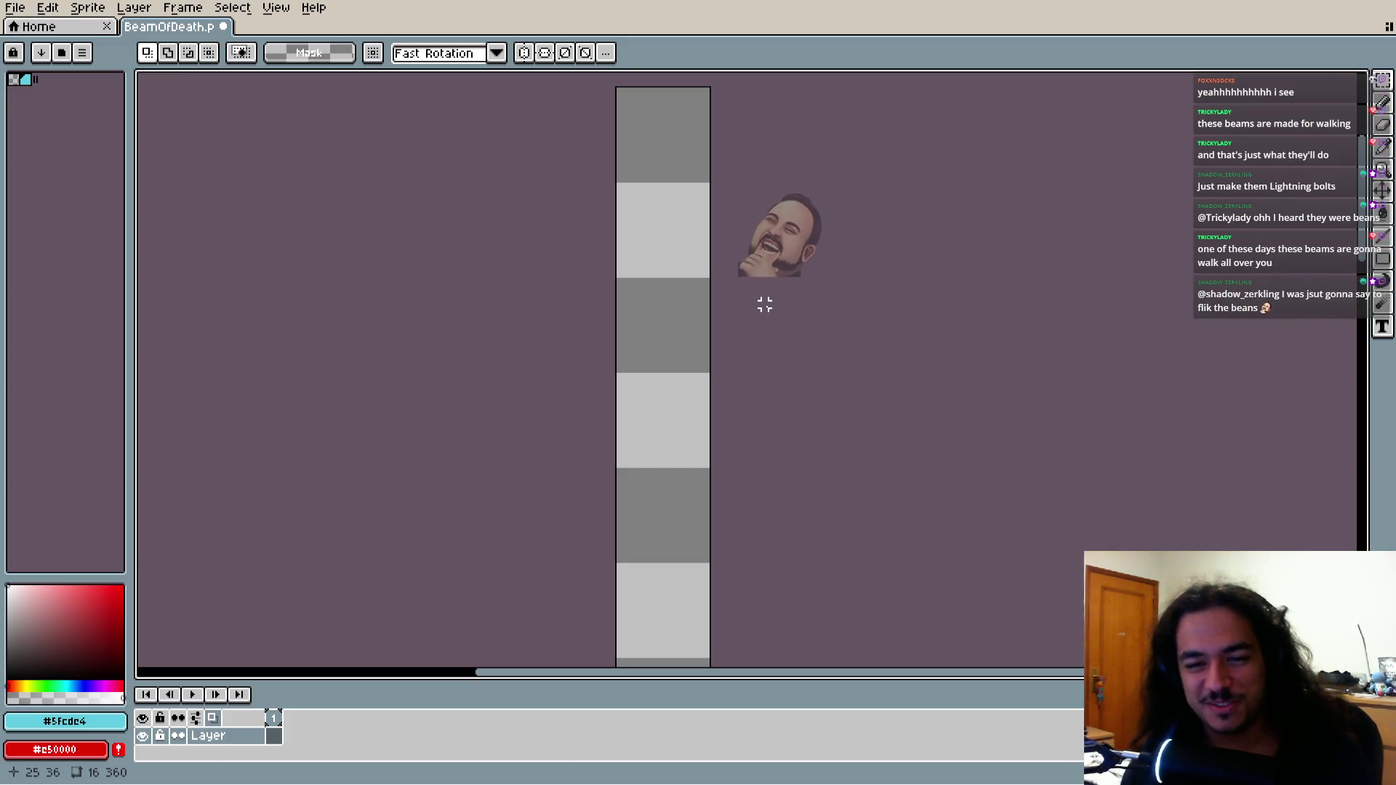
key(i)
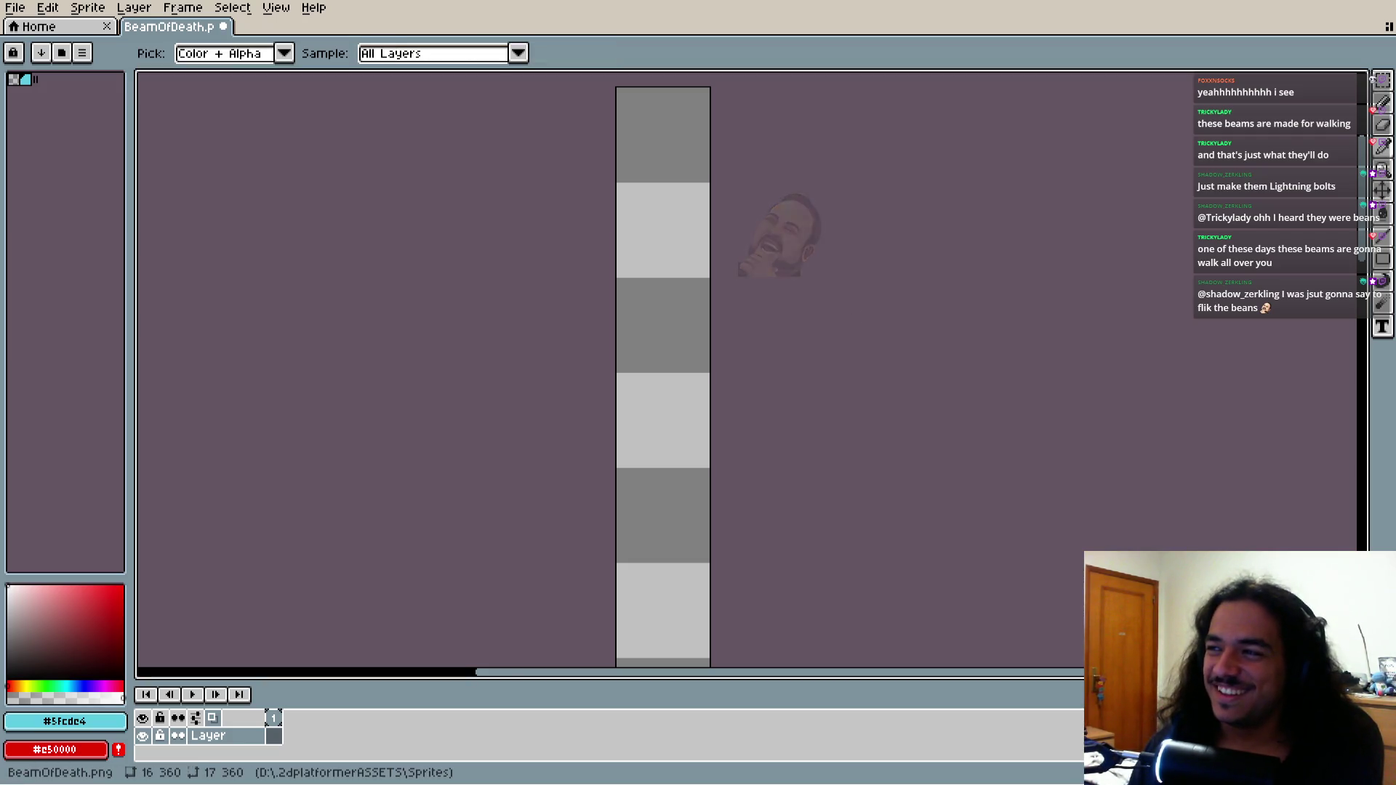
key(m)
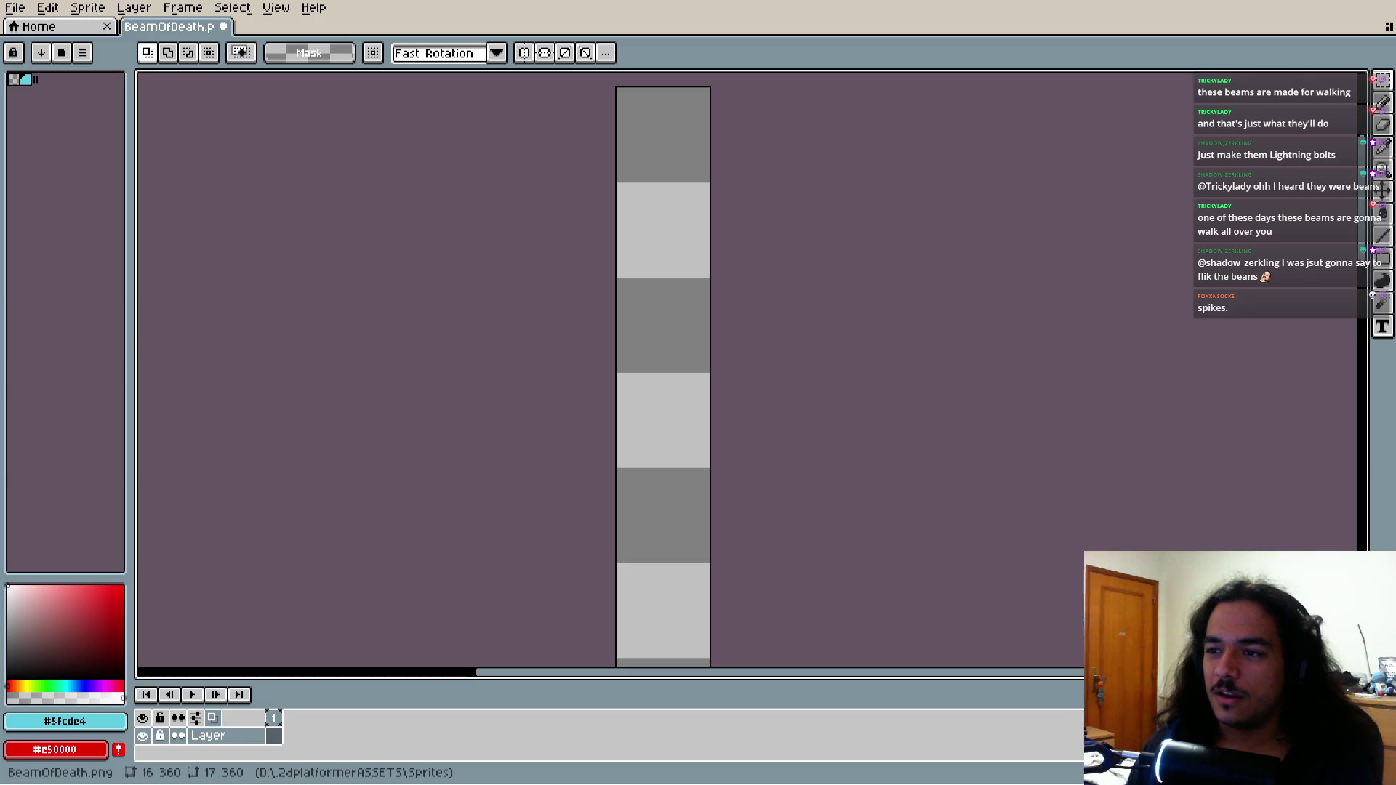
key(i)
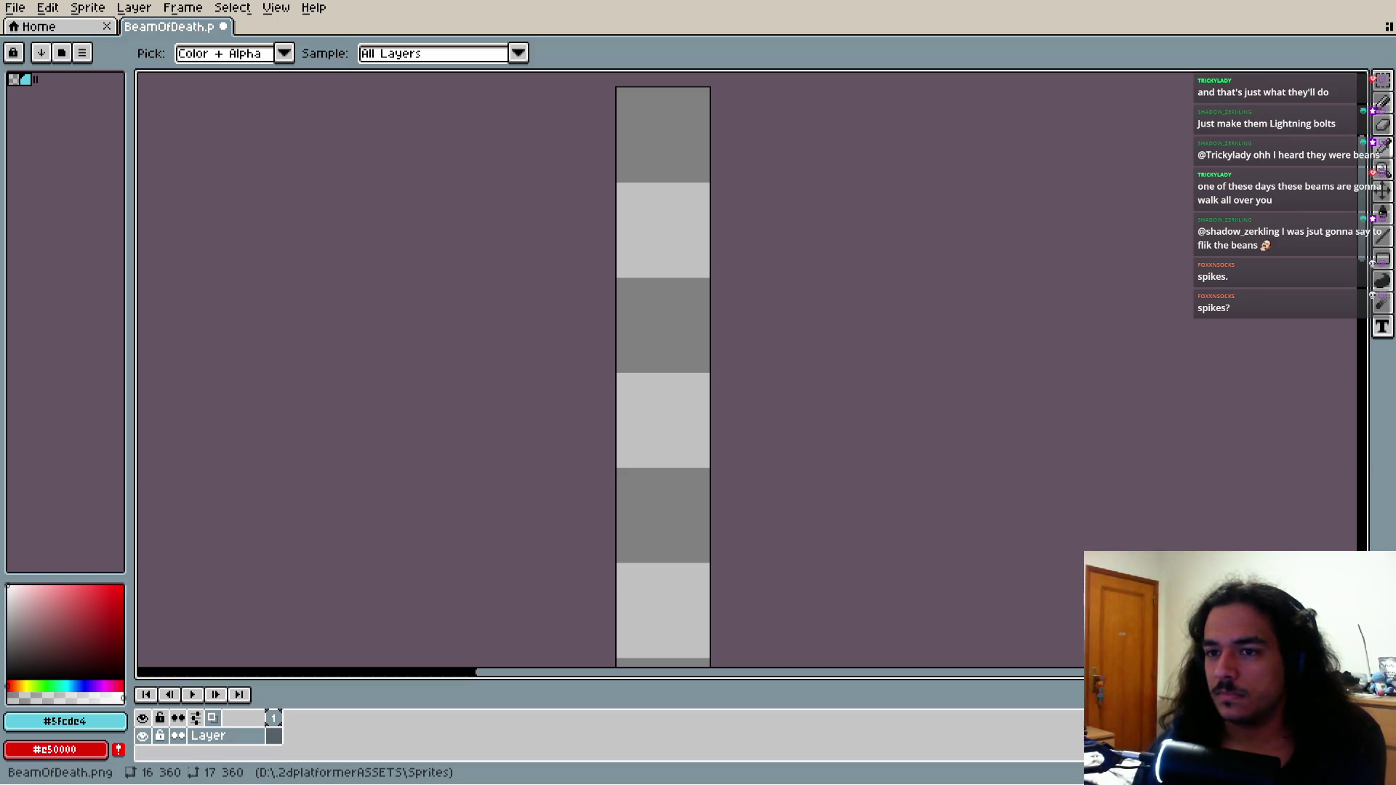
key(m)
scroll(330, 560, down, 4)
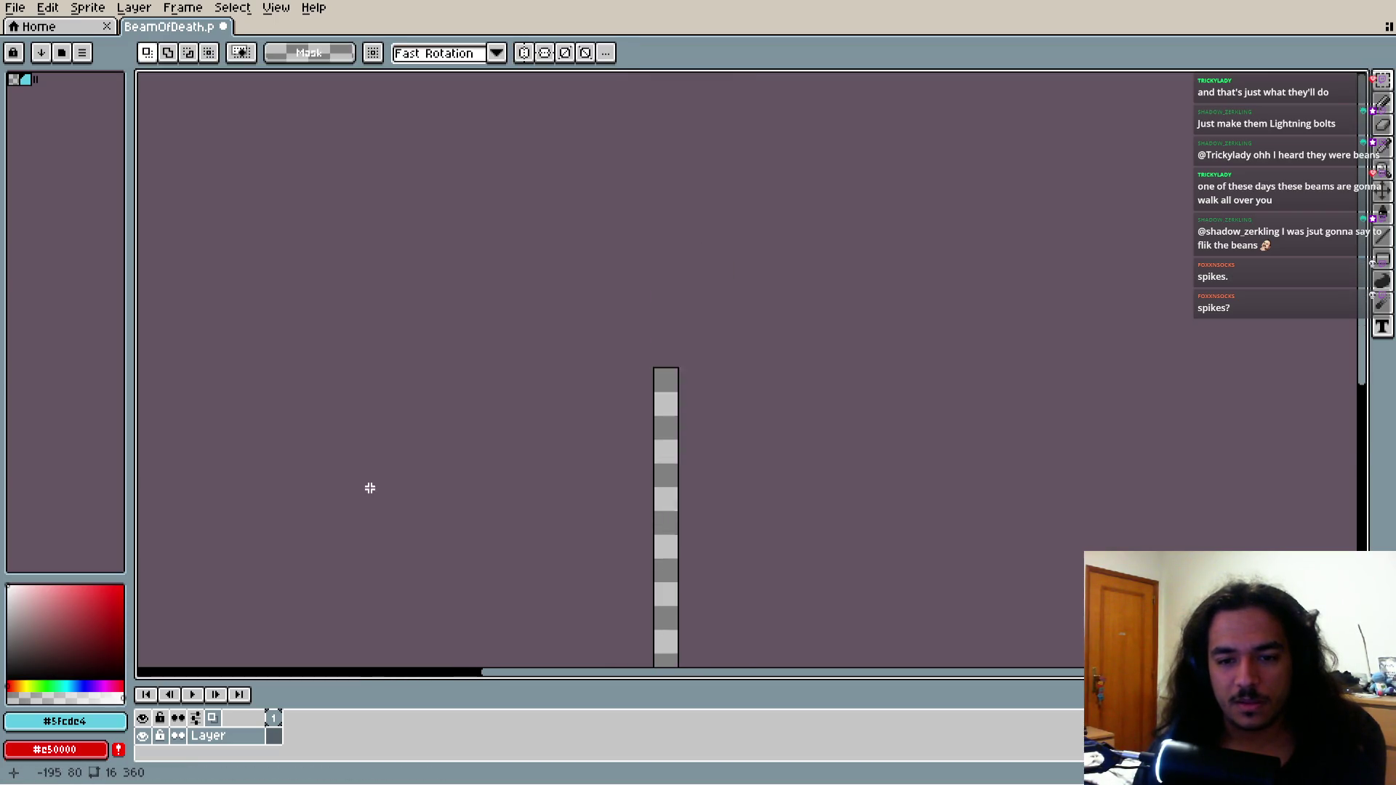
scroll(374, 486, up, 2)
scroll(519, 522, right, 3)
scroll(480, 577, up, 2)
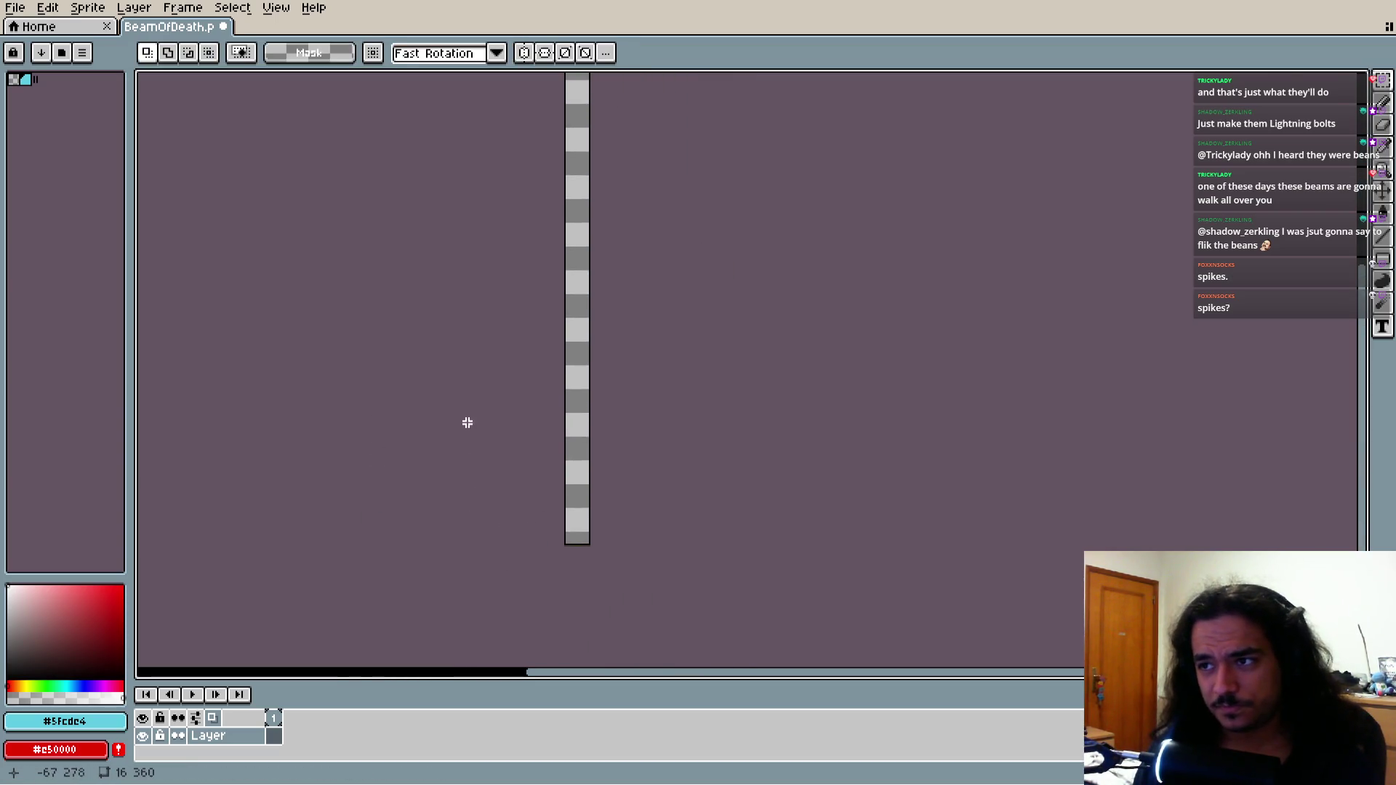
scroll(465, 421, up, 3)
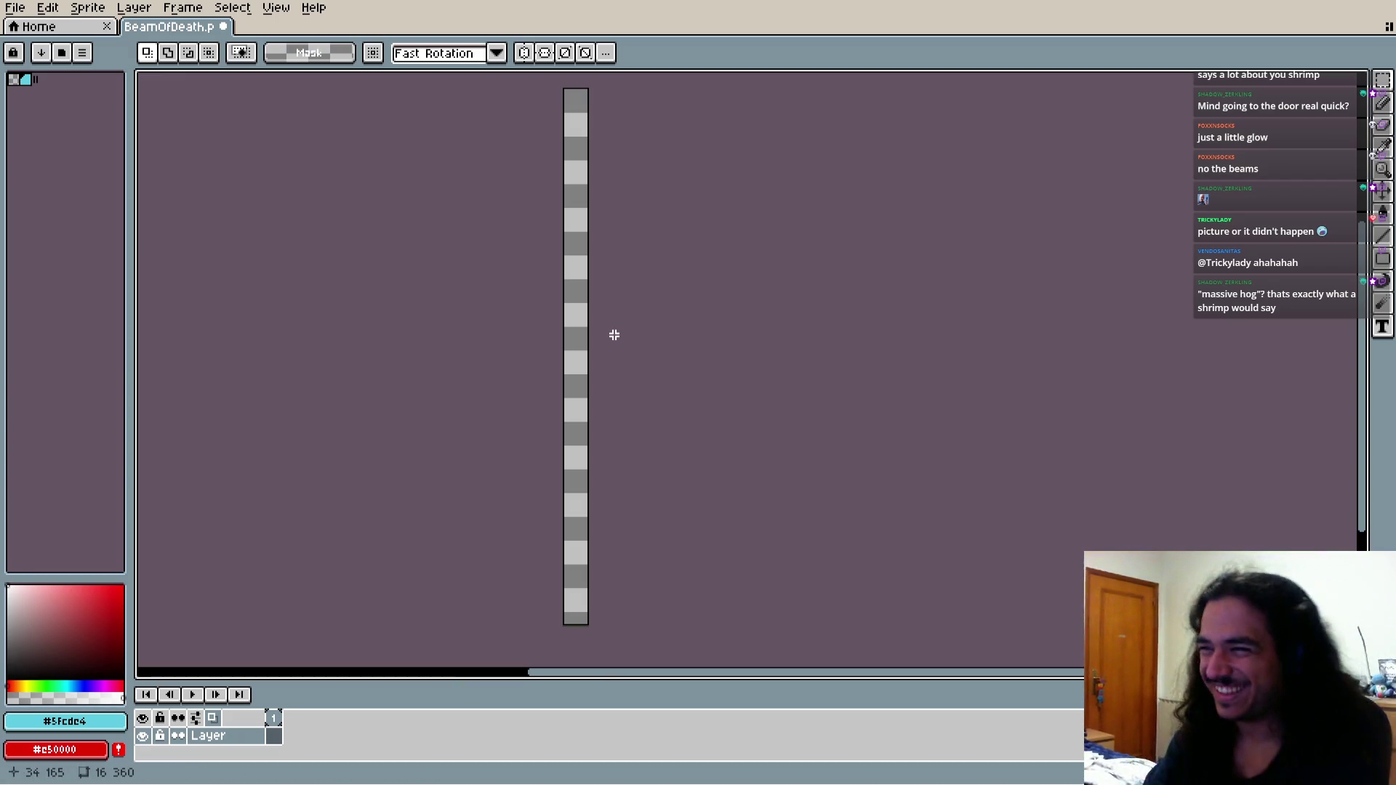
scroll(553, 266, up, 3)
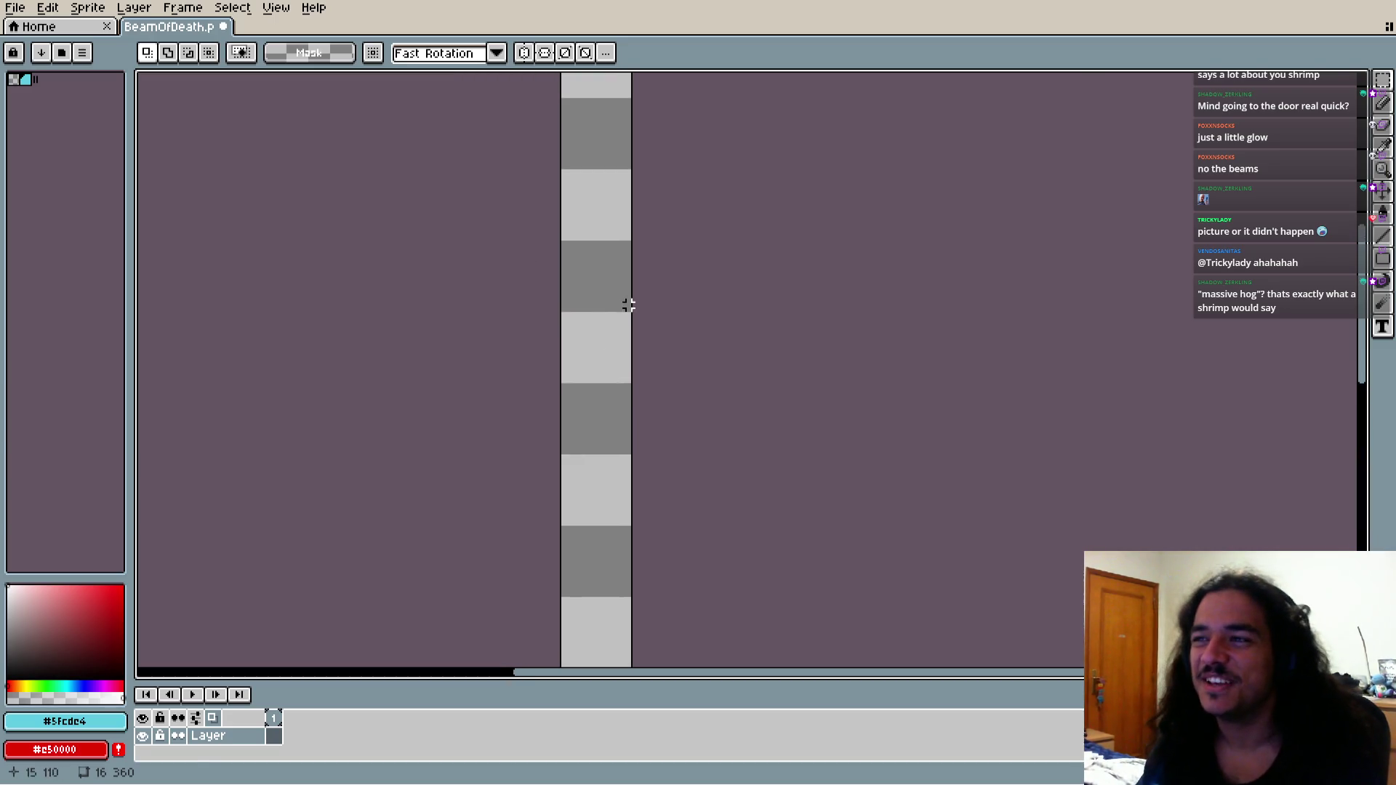
Widen the canvas from 16 to 32 pixels, keeping the 360-pixel height
key(ctrl+alt+c)
mouse_move(634, 316)
mouse_down()
mouse_move(713, 318)
mouse_move(697, 332)
mouse_up()
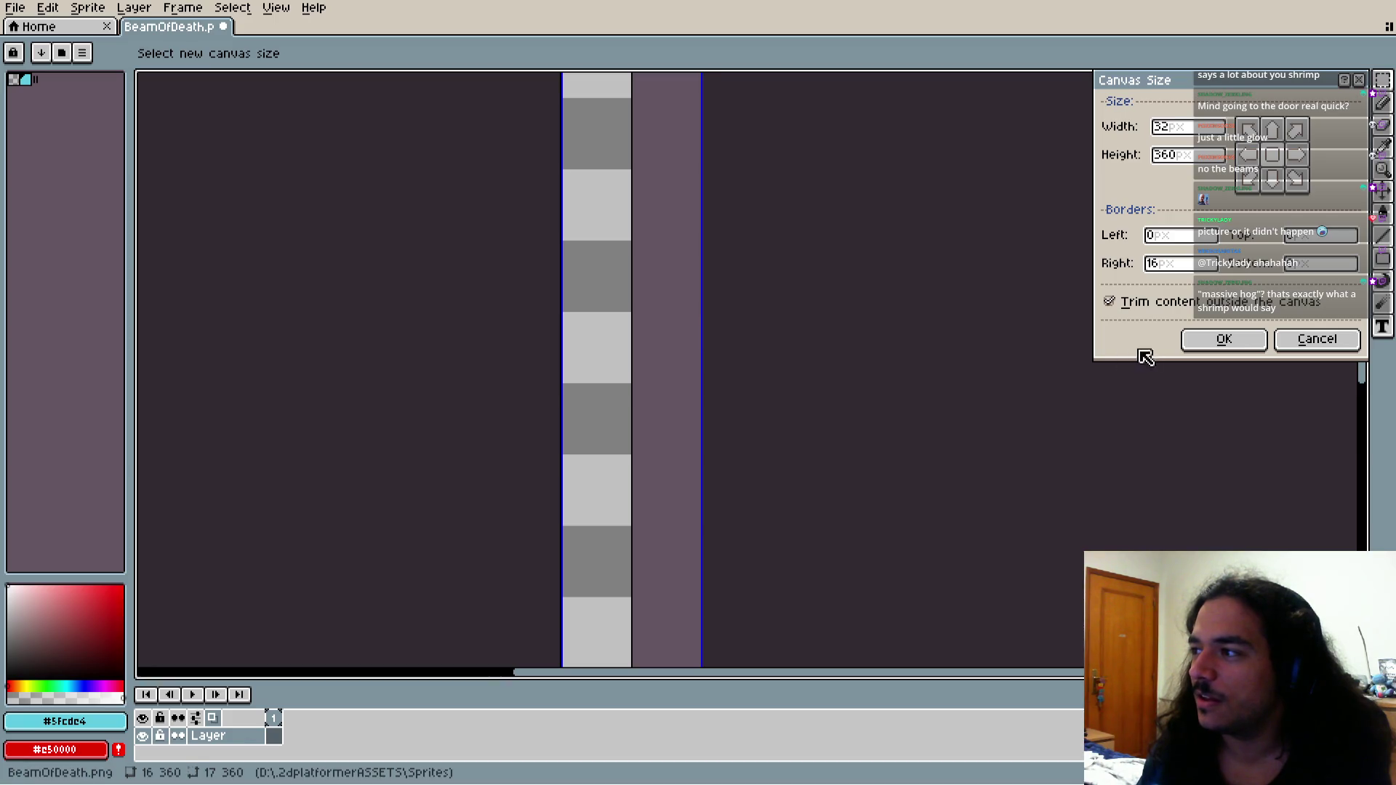
click(1224, 339)
scroll(553, 291, down, 5)
scroll(552, 291, down, 1)
scroll(554, 290, up, 4)
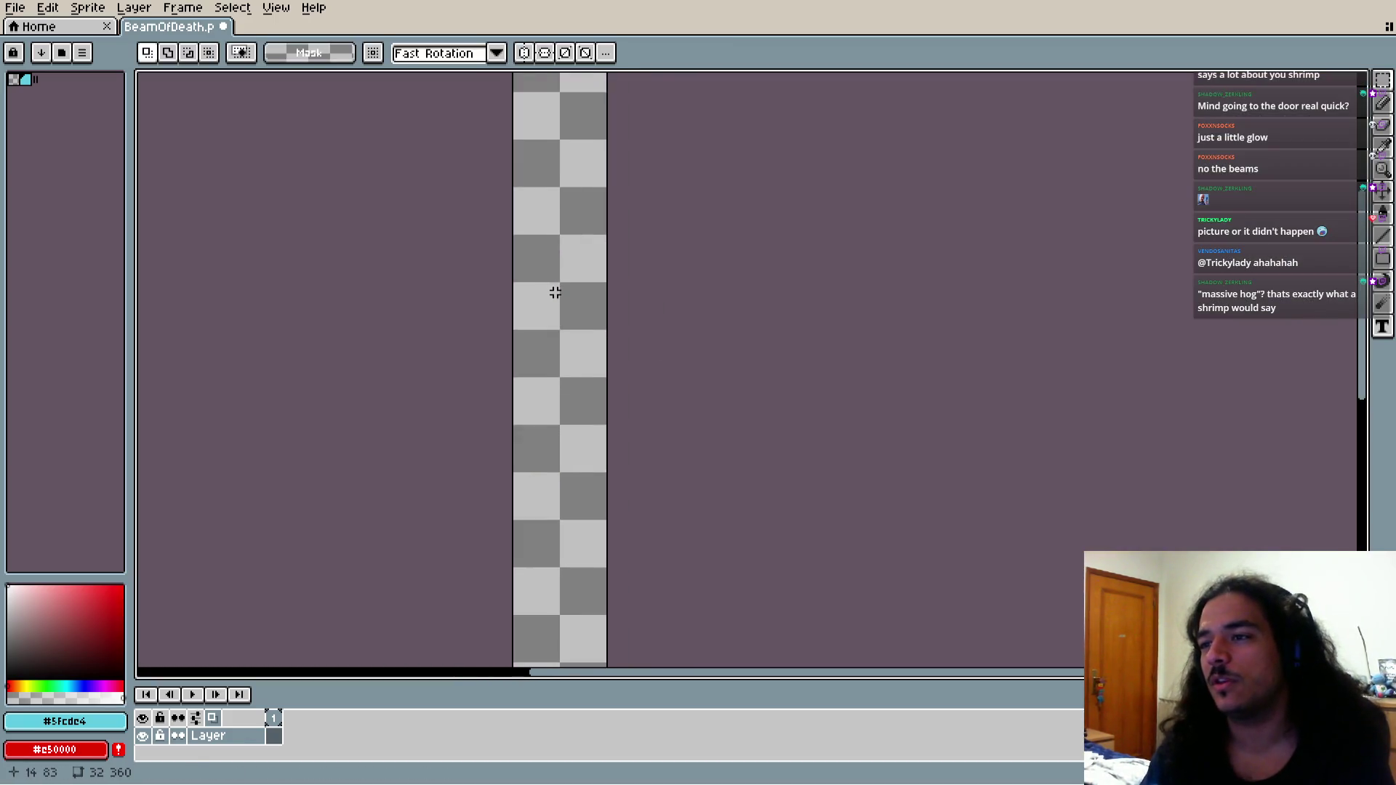
Draw a filled cyan rectangle down the middle of the beam with the Filled Rectangle tool
click(1382, 103)
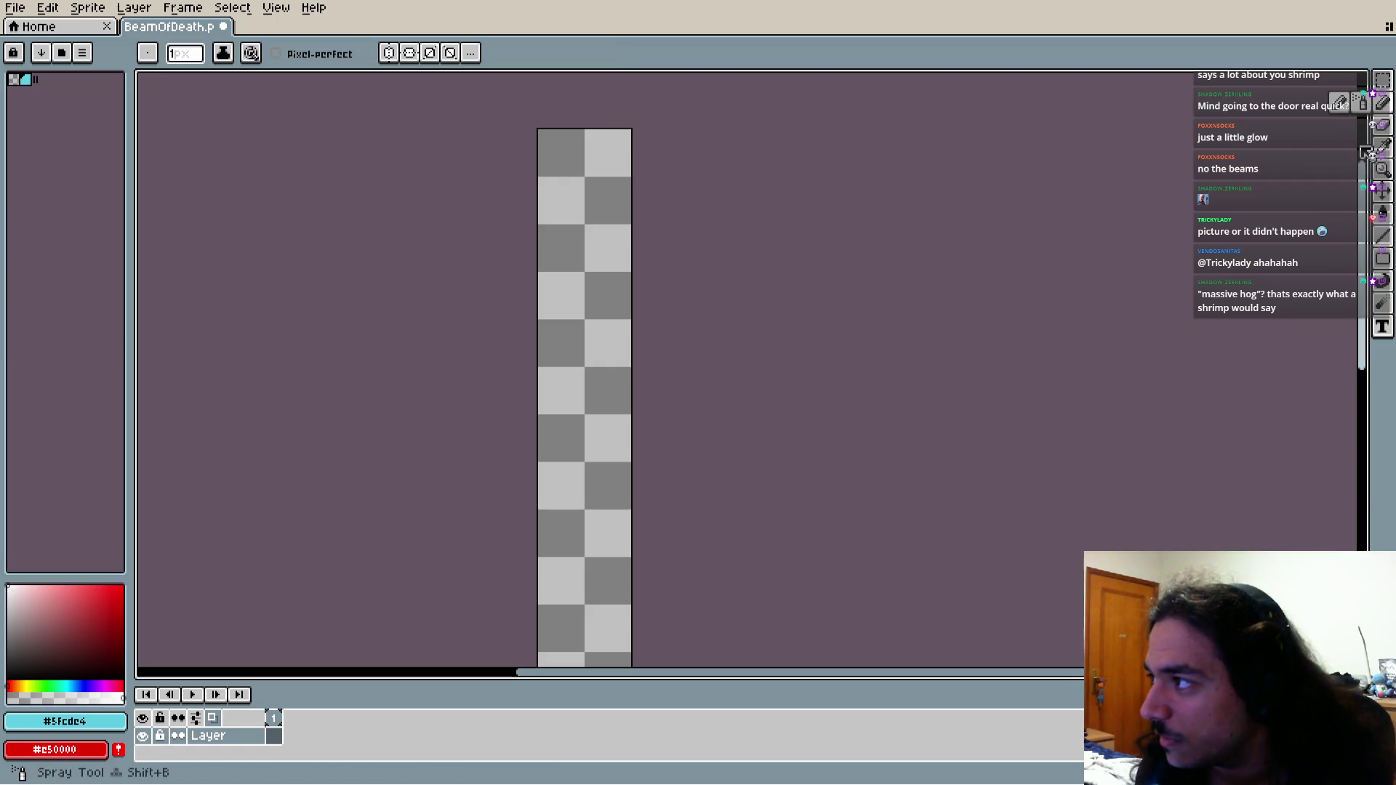
click(1384, 279)
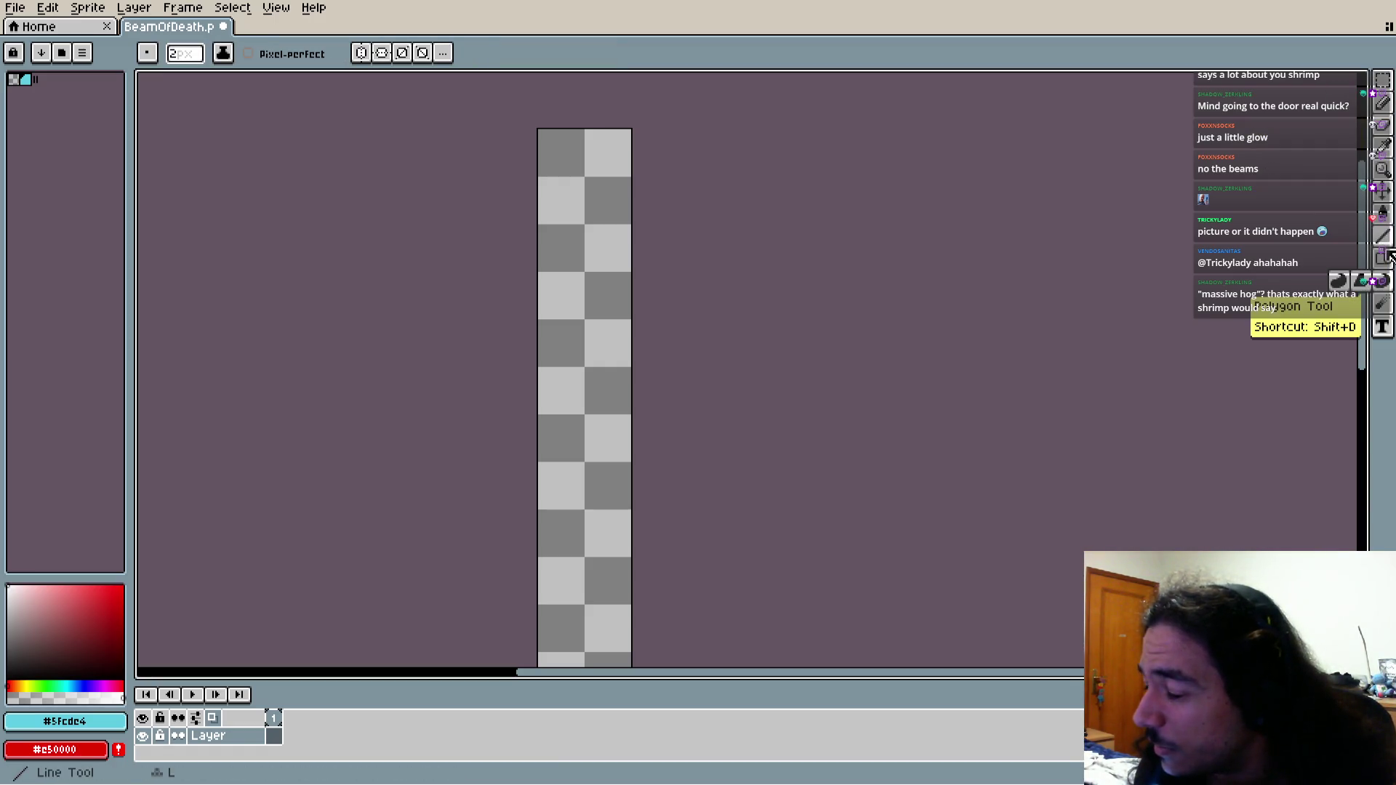
click(1337, 281)
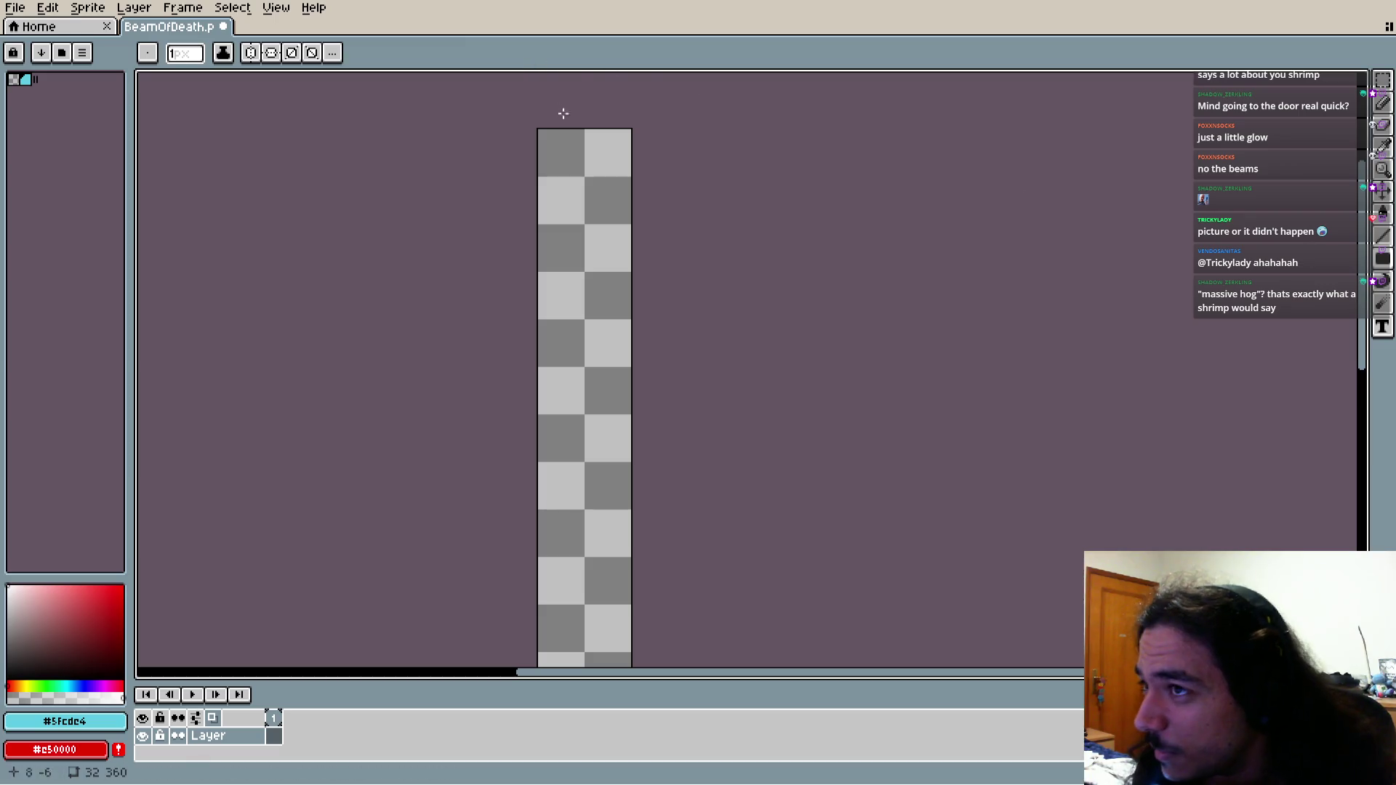
scroll(567, 139, up, 1)
scroll(567, 138, up, 1)
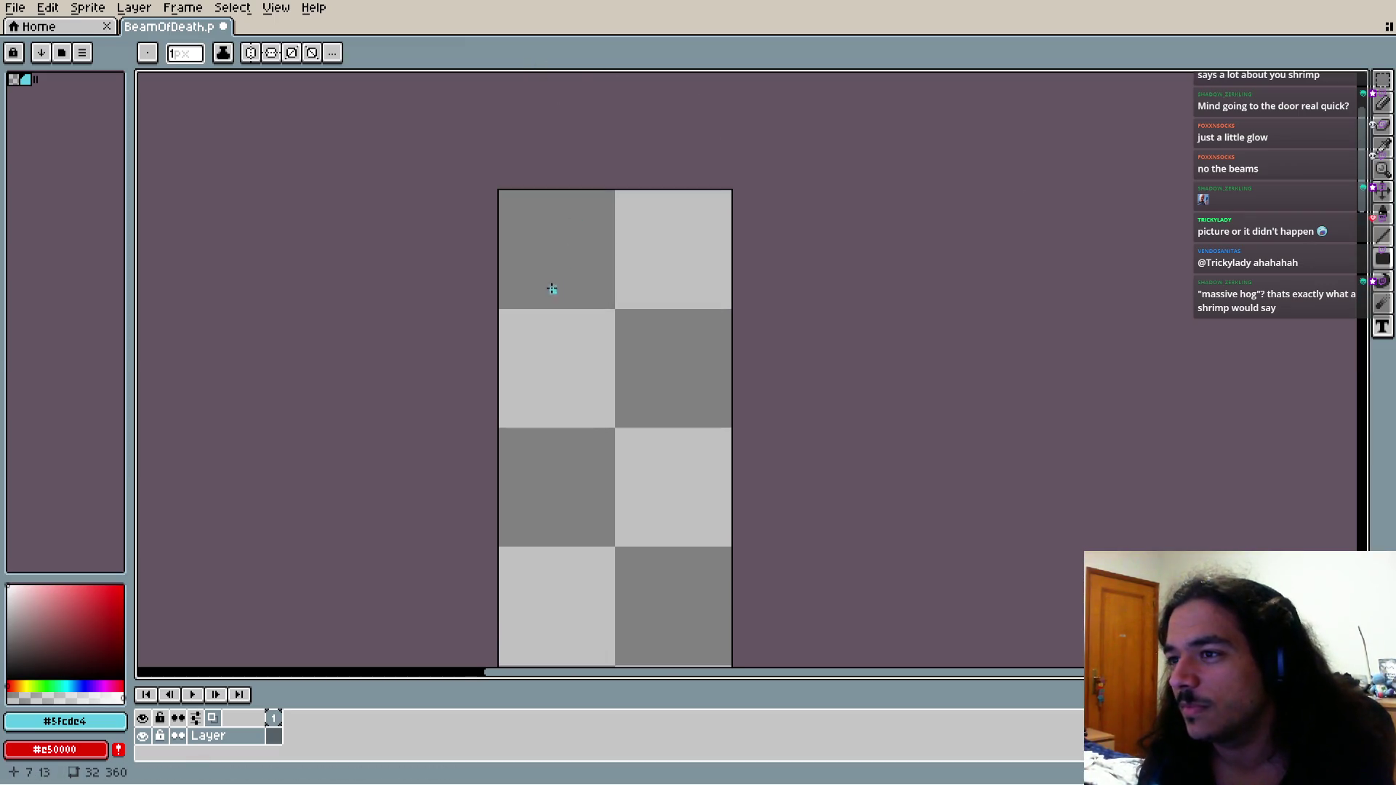
mouse_move(559, 192)
mouse_down()
mouse_move(576, 270)
mouse_move(661, 465)
mouse_move(661, 430)
mouse_move(666, 544)
mouse_up()
Commit the solid cyan core rectangle and paint a row of three cyan dots beside it
key(g)
click(607, 422)
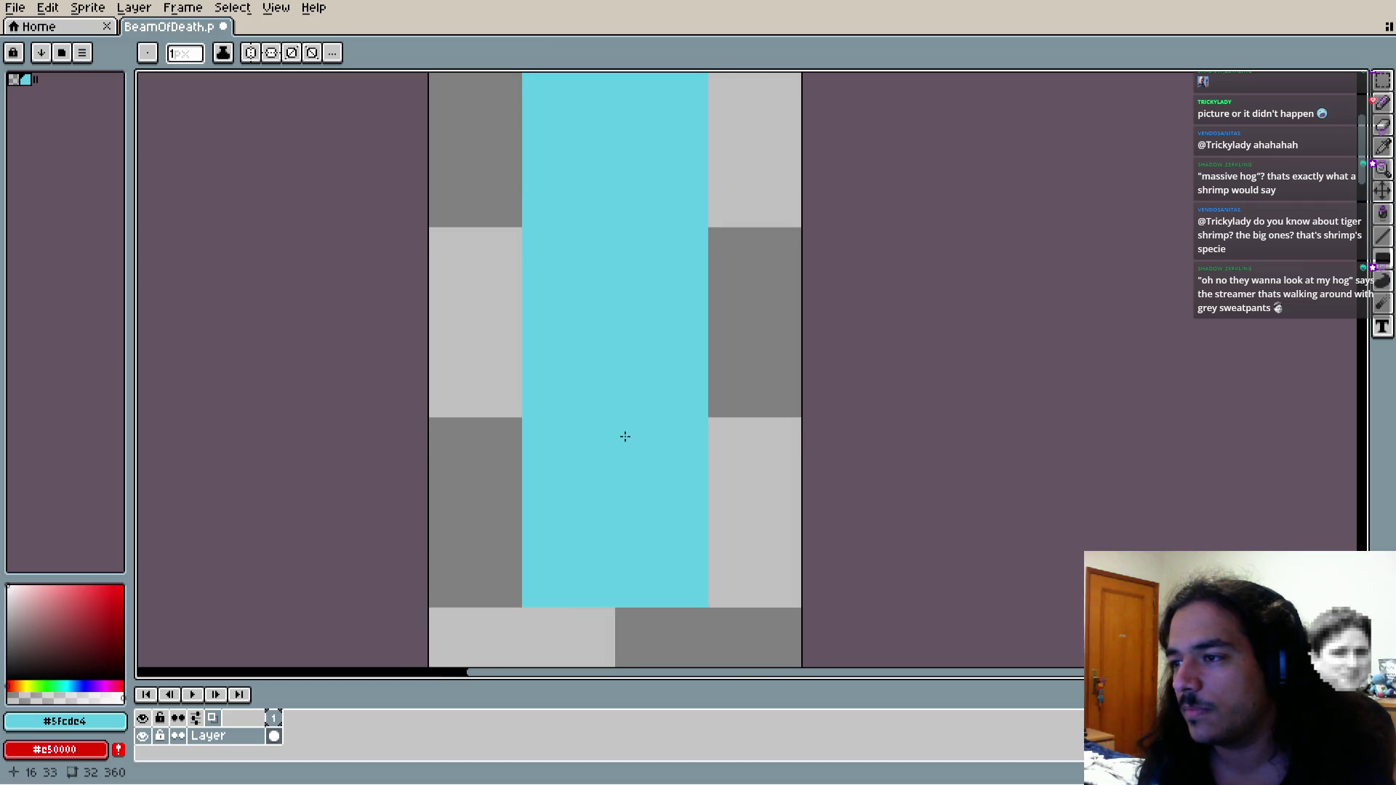
scroll(590, 417, up, 2)
click(740, 357)
click(762, 358)
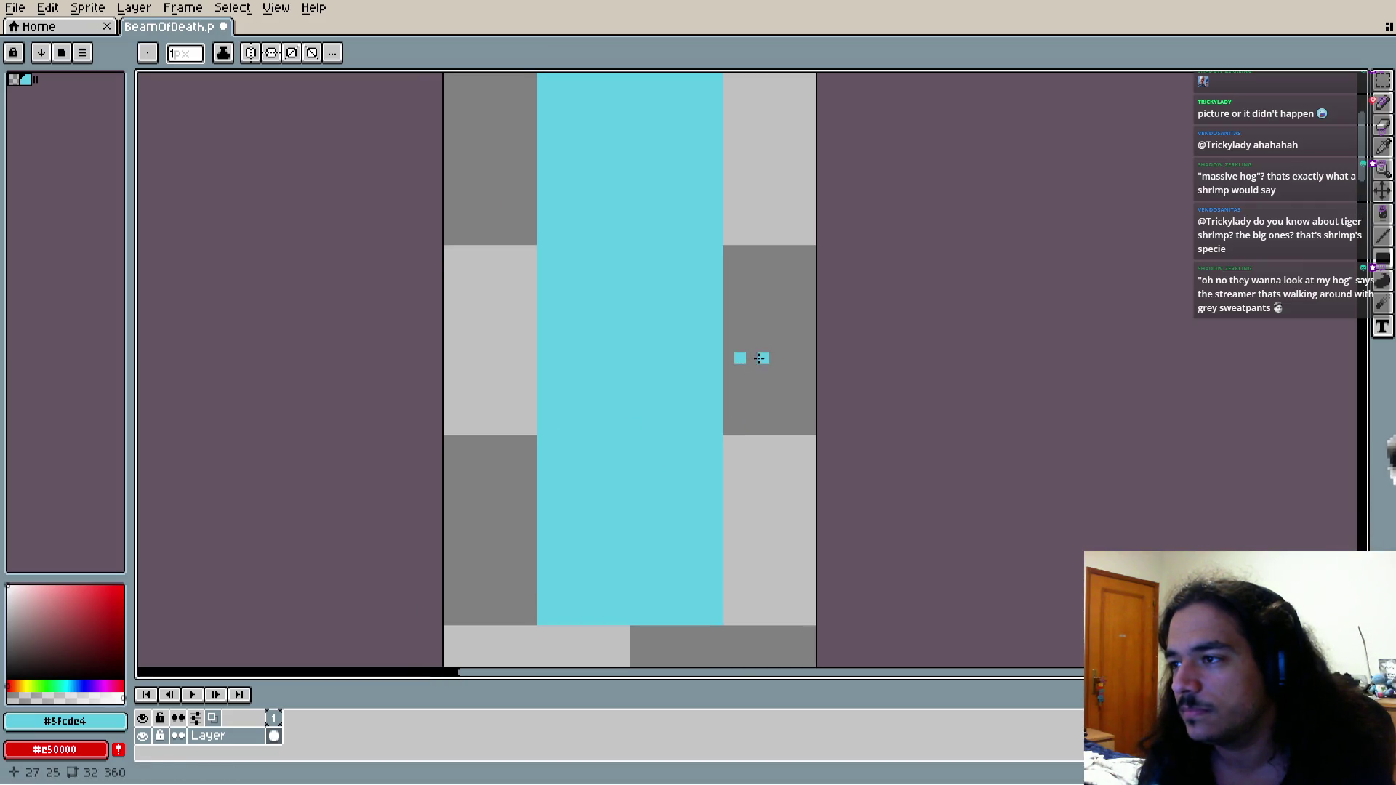
click(785, 357)
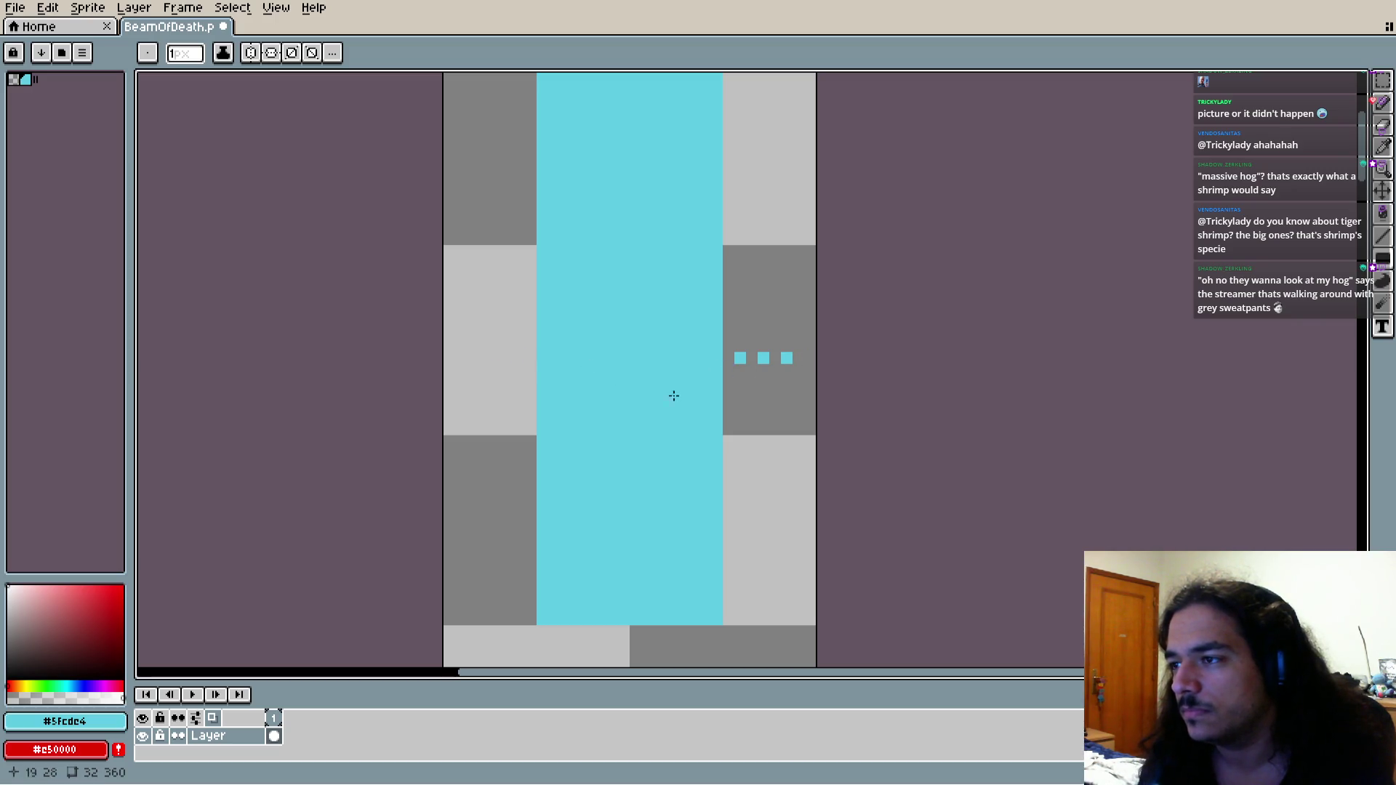
scroll(673, 395, up, 3)
Undo the stray cyan dots, leaving only the cyan core block
key(v)
key(ctrl+z)
key(ctrl+z)
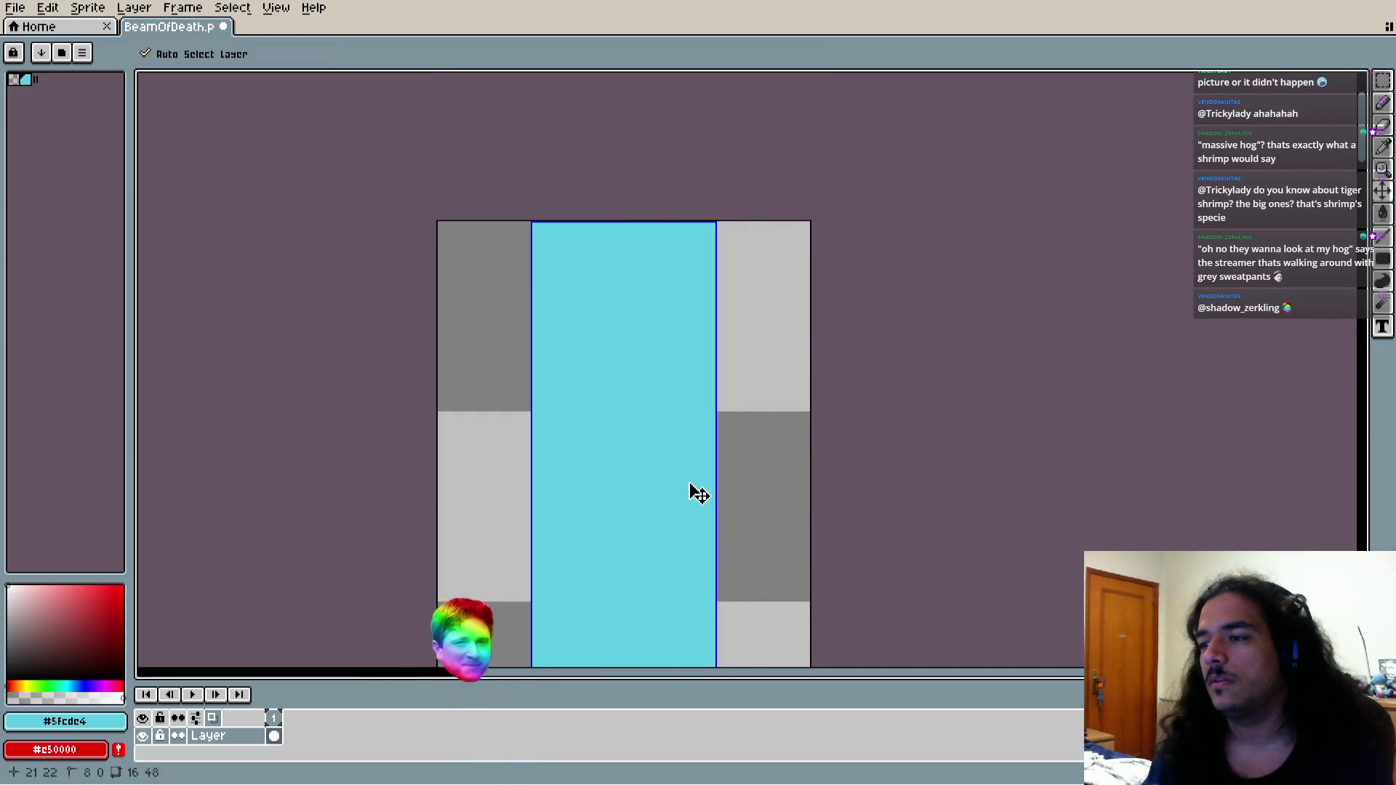
key(b)
scroll(722, 389, down, 3)
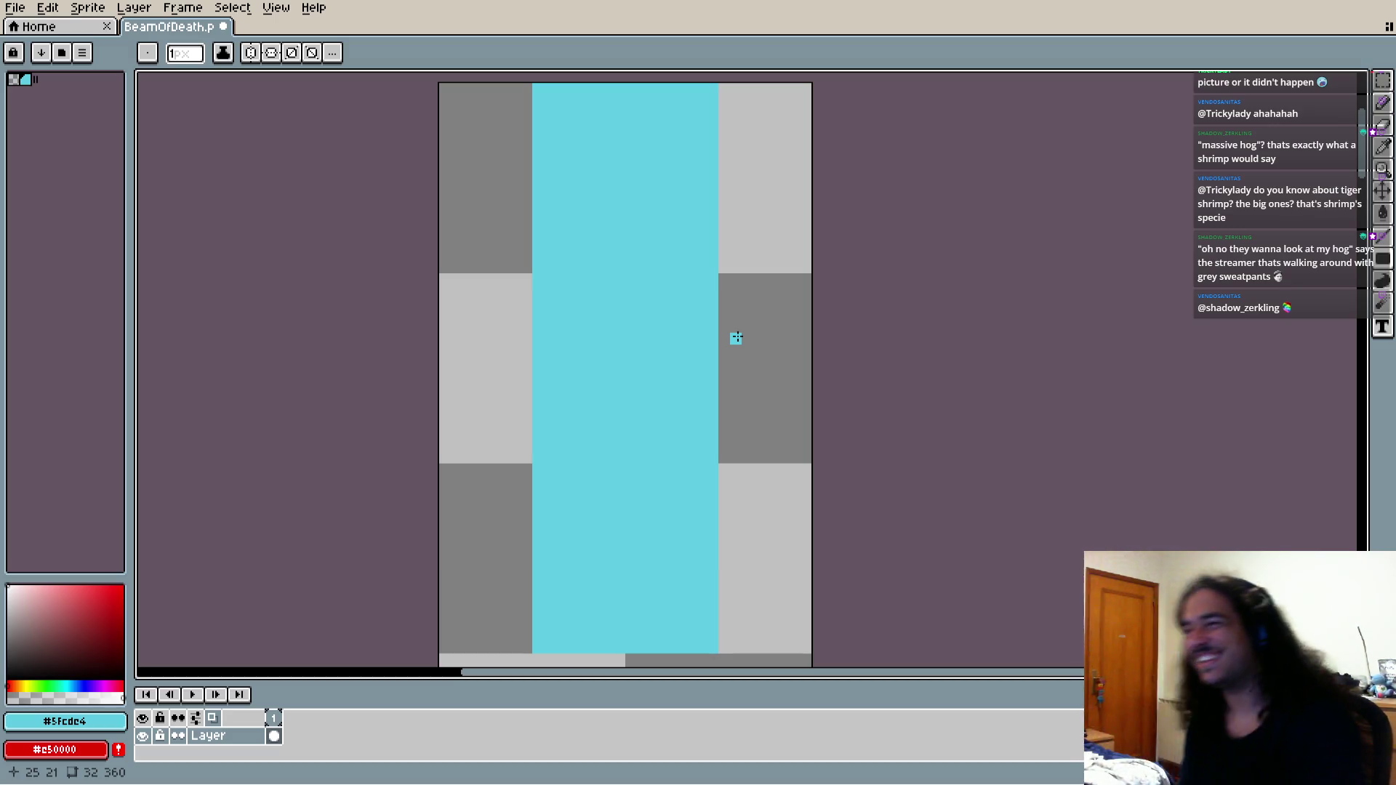
scroll(474, 365, down, 1)
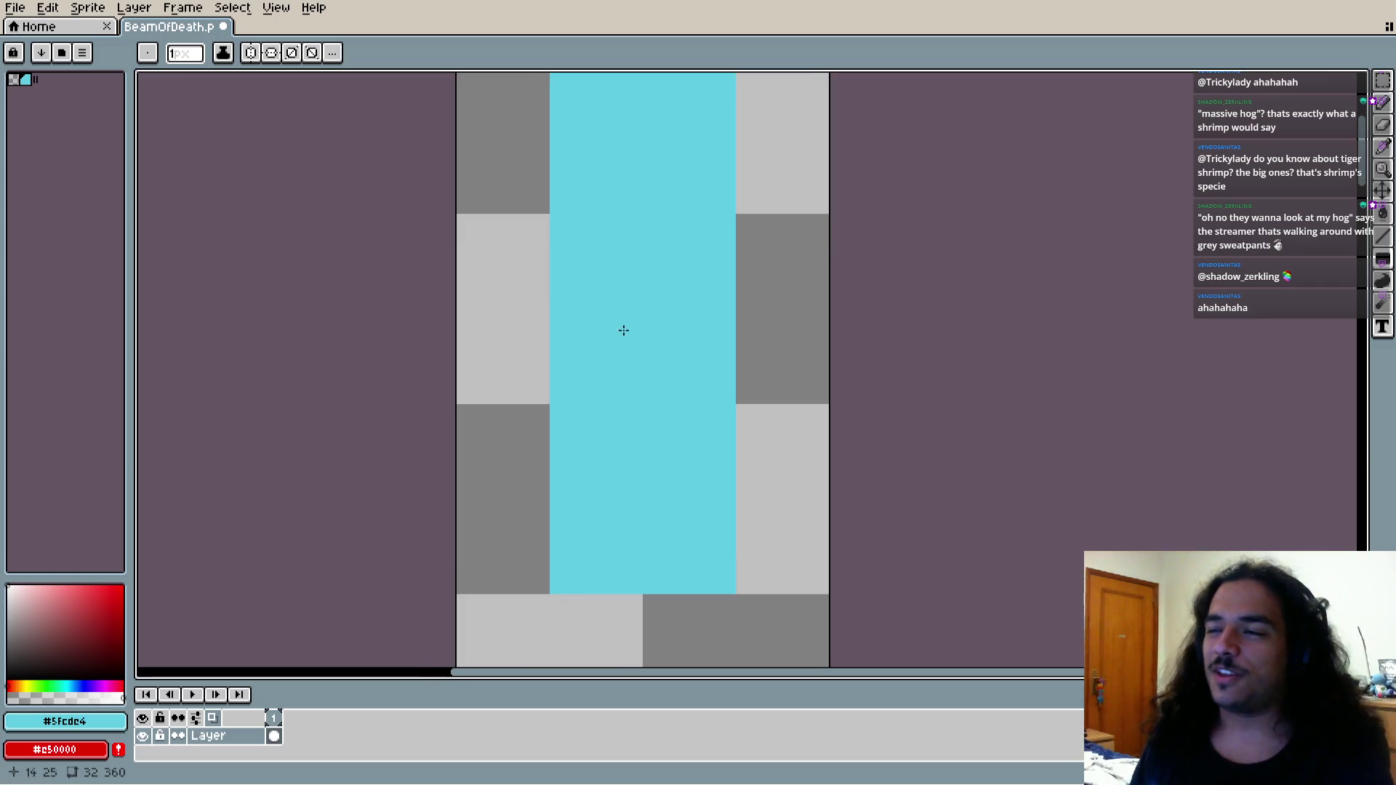
scroll(633, 389, down, 5)
scroll(633, 389, up, 3)
scroll(682, 452, up, 2)
Save BeamOfDeath.png and check the cyan beams in Godot's BaseMap level
key(ctrl+s)
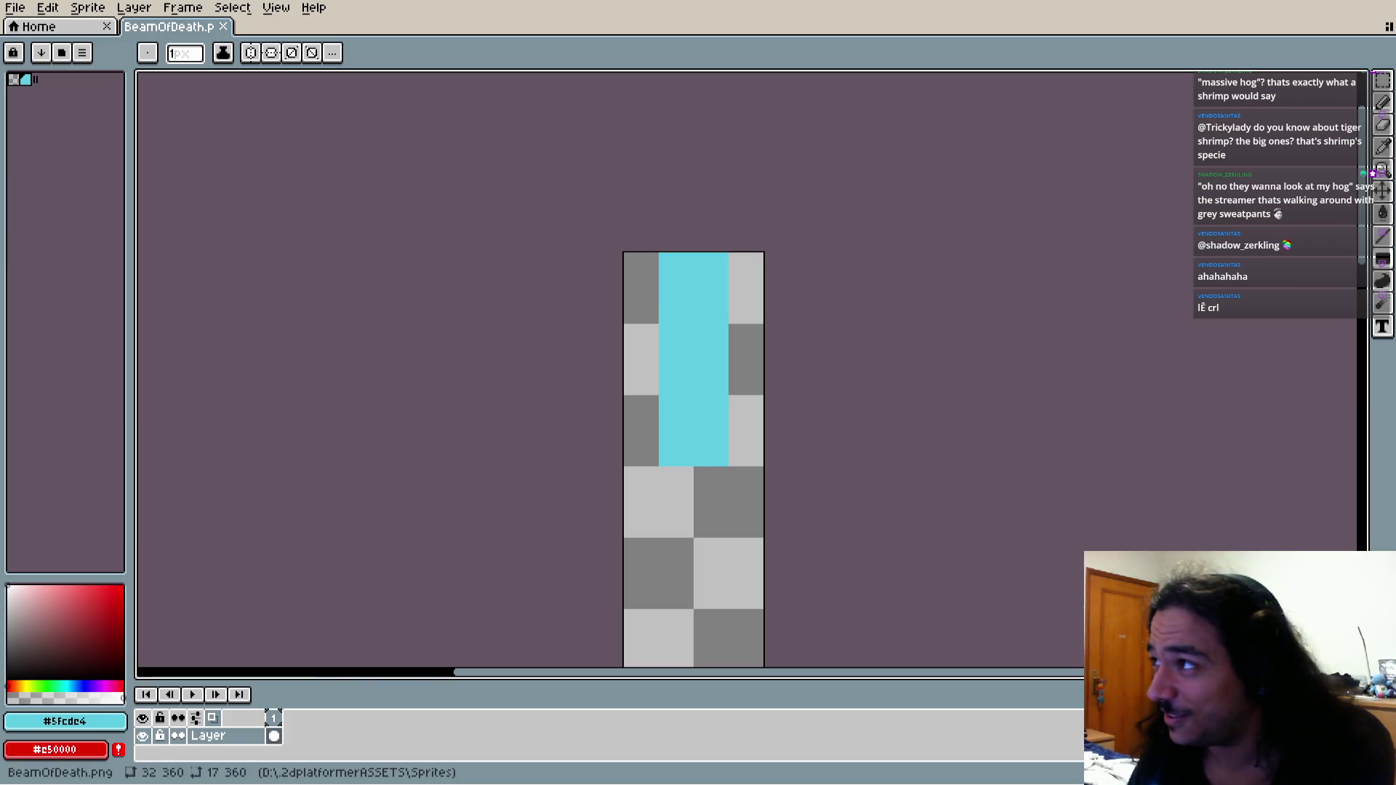
key(alt+Tab)
mouse_move(772, 327)
mouse_down()
mouse_move(727, 332)
mouse_move(689, 291)
mouse_up()
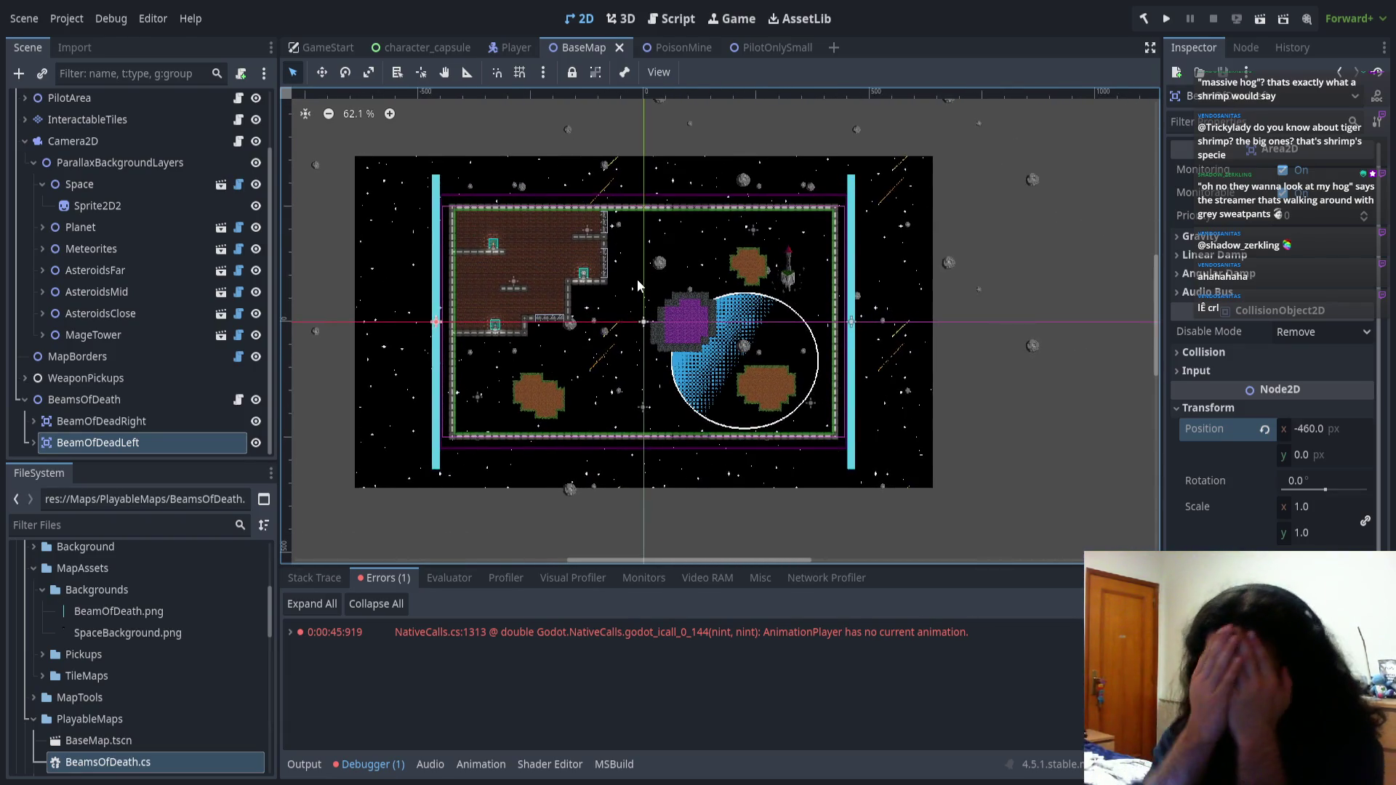